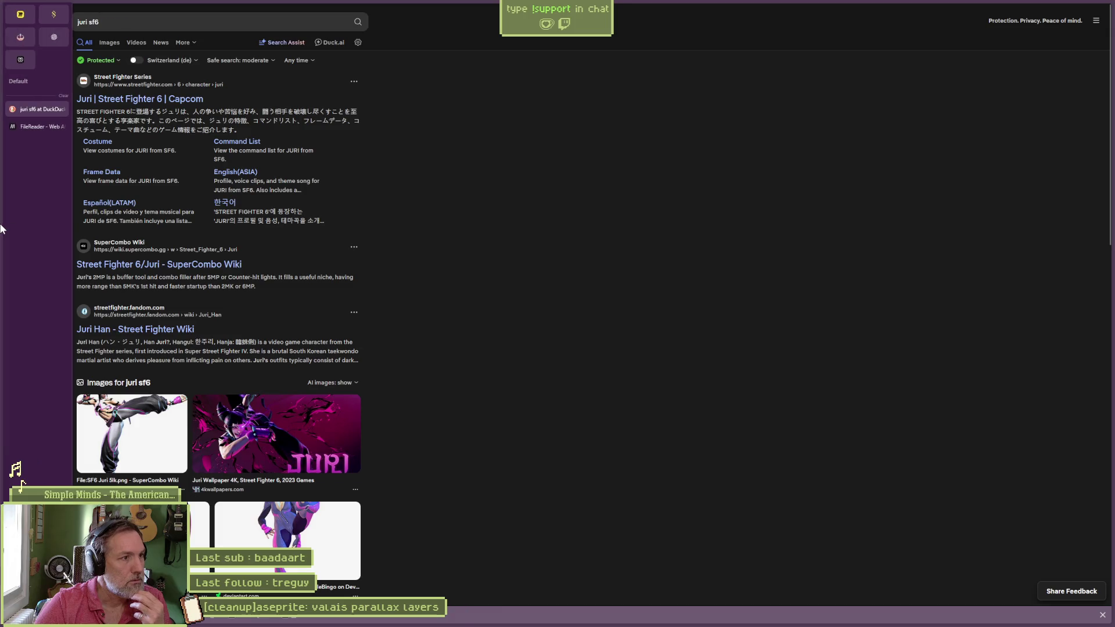
Step: Minimise the DuckDuckGo 'juri sf6' results and switch to the Godot editor from the taskbar
{"action": "left_click", "coordinate": [1064, 8]}
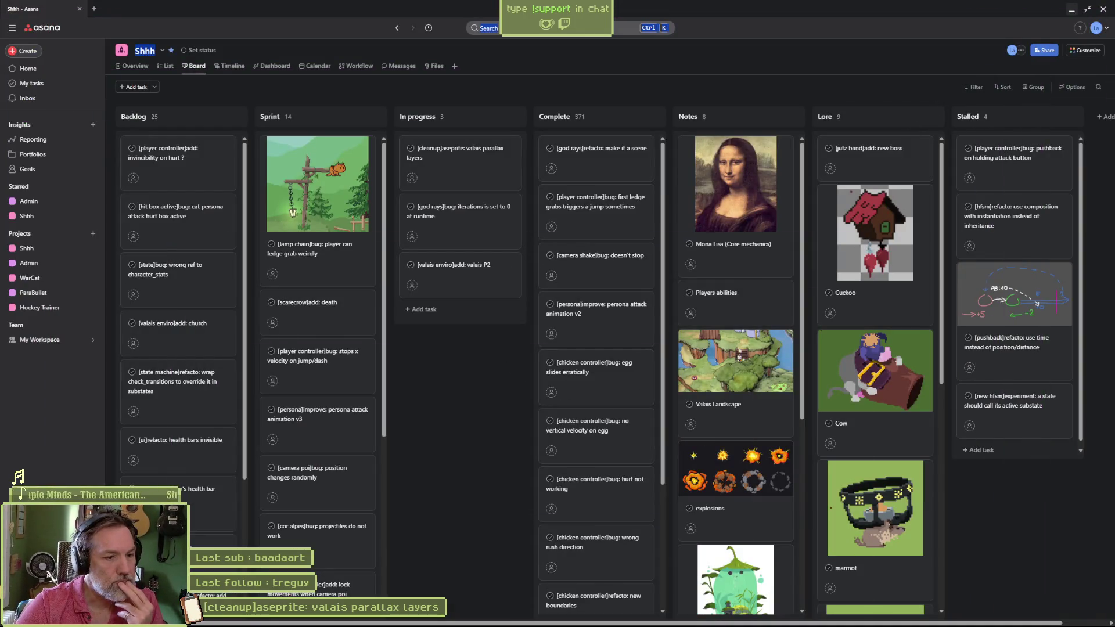
{"action": "mouse_move", "coordinate": [615, 622]}
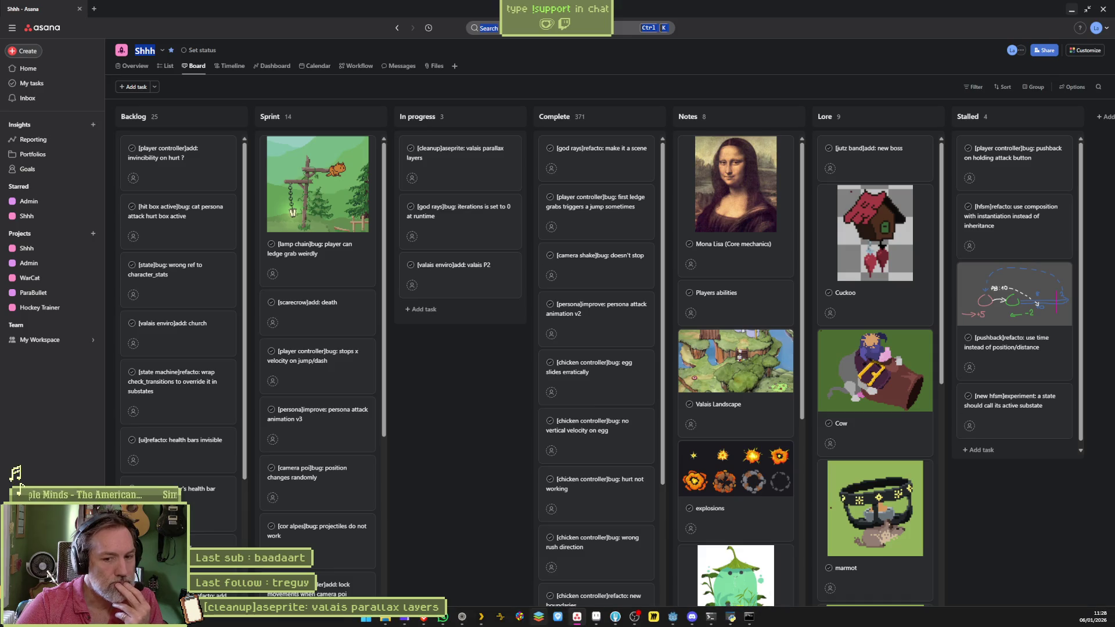
{"action": "left_click", "coordinate": [598, 618]}
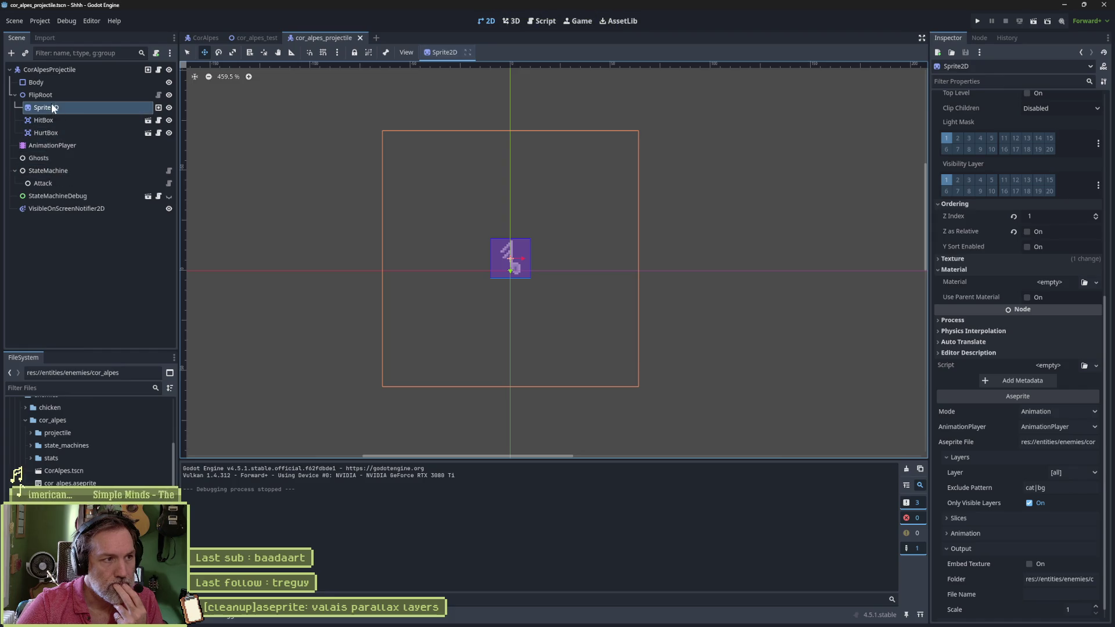
Step: Collapse the cor_alpes folder in FileSystem and open cow/Cow.tscn
{"action": "mouse_move", "coordinate": [235, 36]}
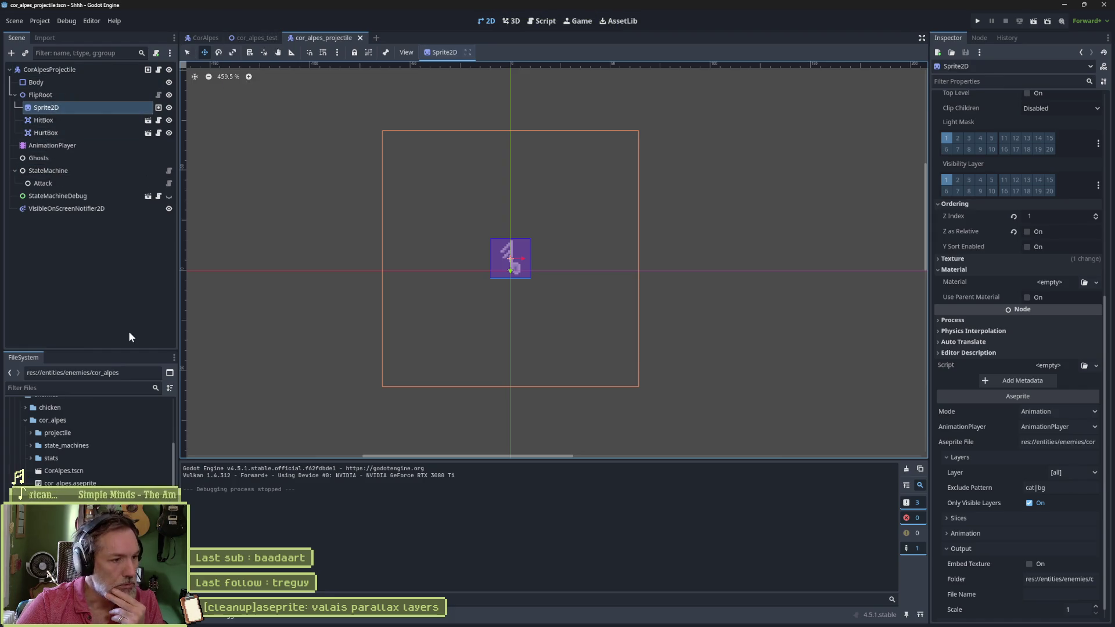
{"action": "scroll", "coordinate": [42, 459], "scroll_direction": "up", "scroll_amount": 2}
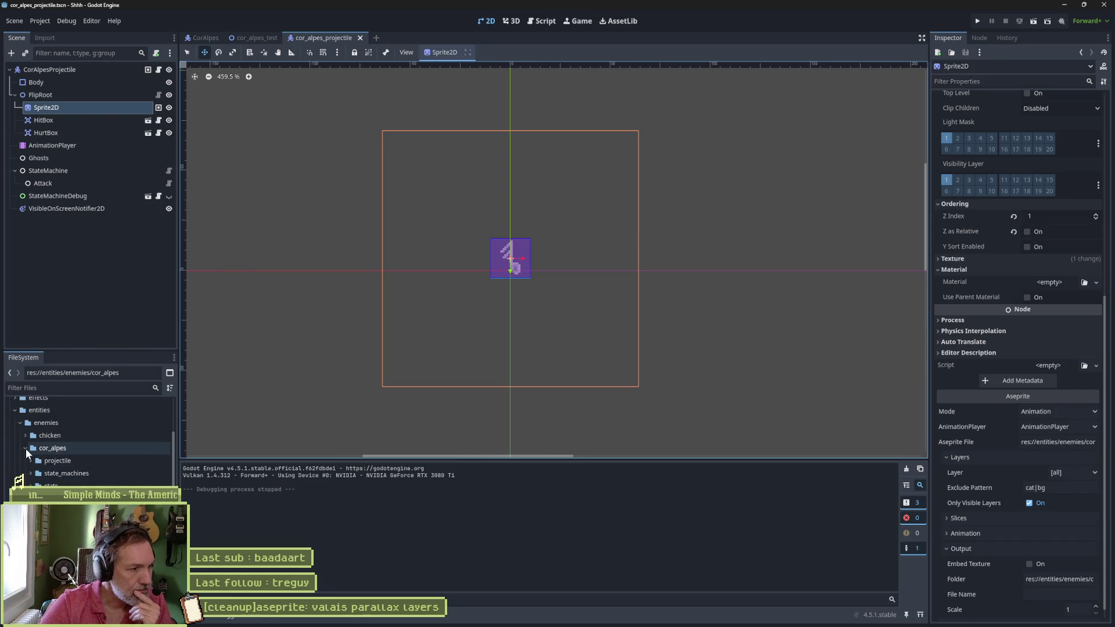
{"action": "left_click", "coordinate": [25, 448]}
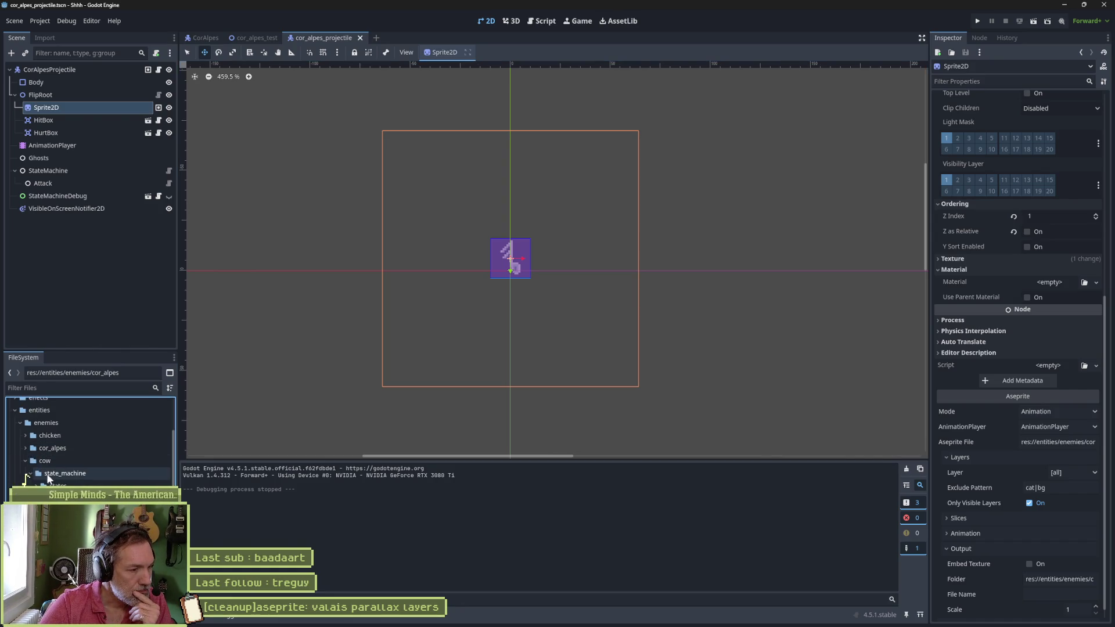
{"action": "left_click", "coordinate": [64, 511]}
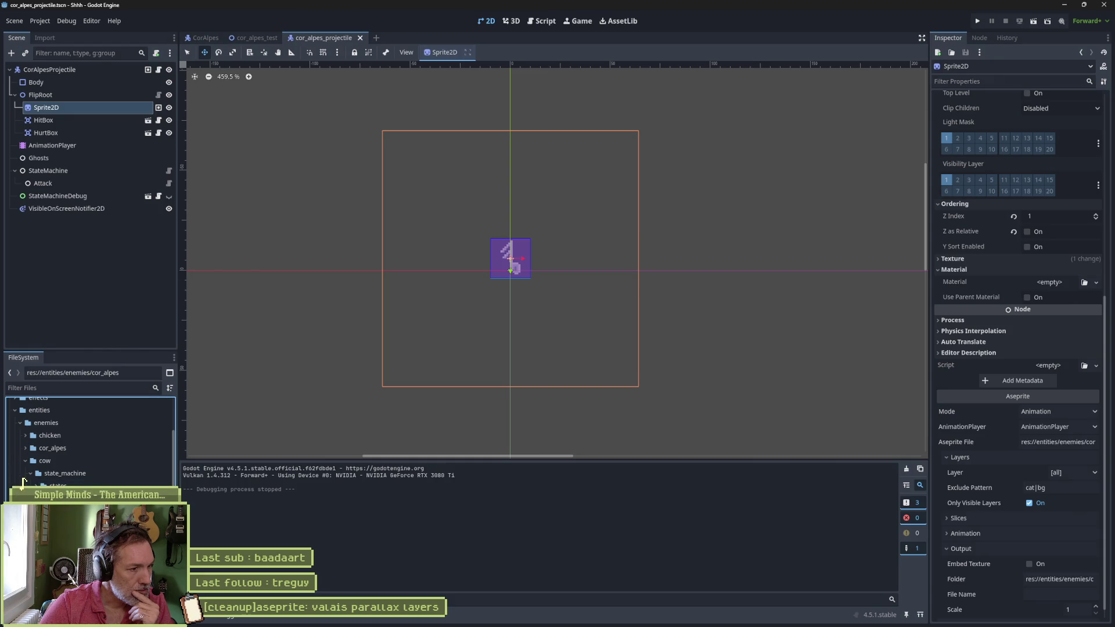
{"action": "double_click", "coordinate": [64, 511]}
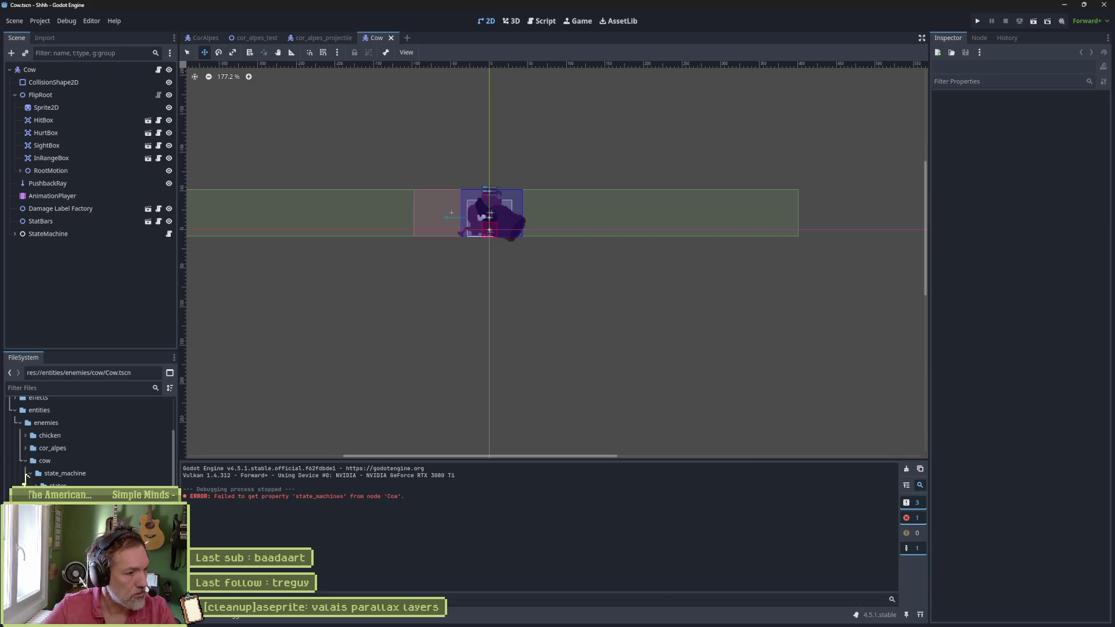
Step: Rename Cow.tscn to lowercase cow.tscn, collapse the cow folder and expand cor_alpes
{"action": "left_click", "coordinate": [22, 482]}
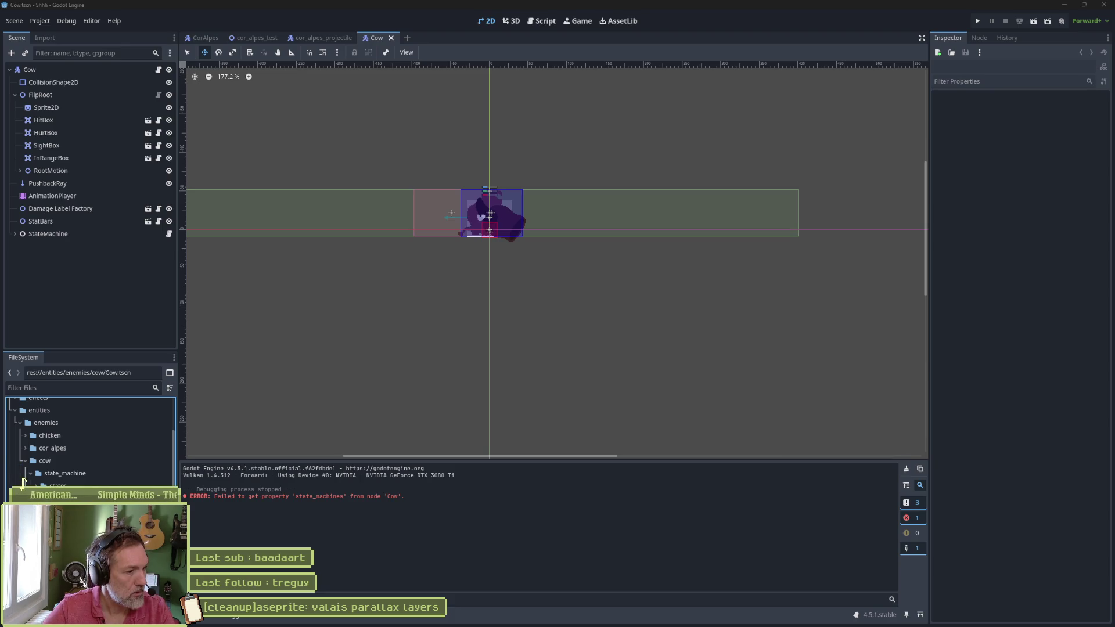
{"action": "key", "text": "Return"}
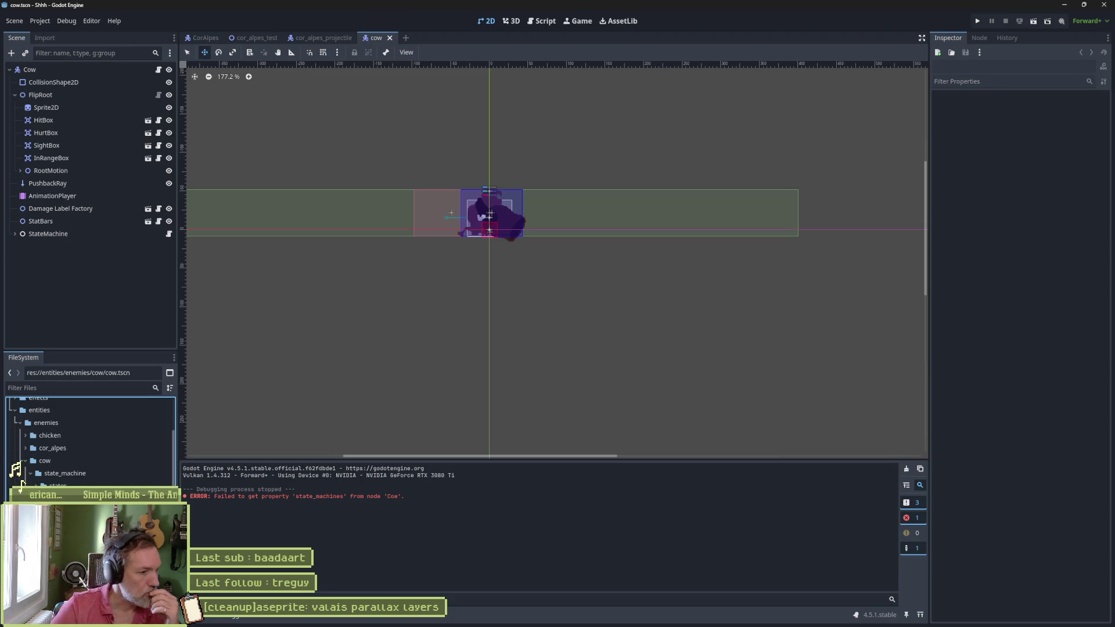
{"action": "left_click", "coordinate": [26, 461]}
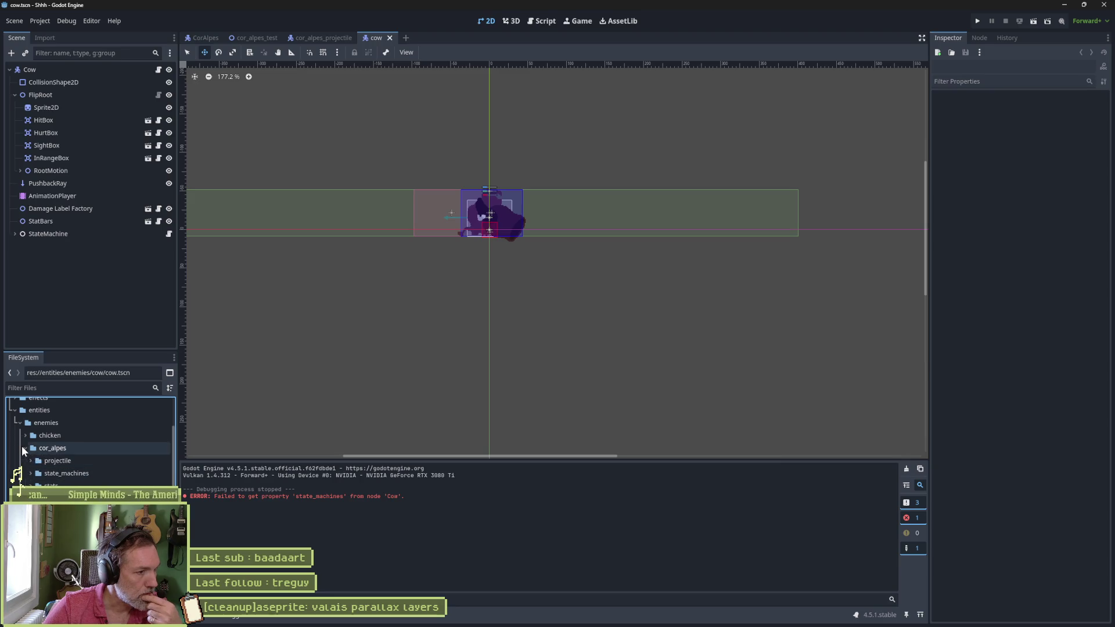
{"action": "left_click", "coordinate": [26, 447]}
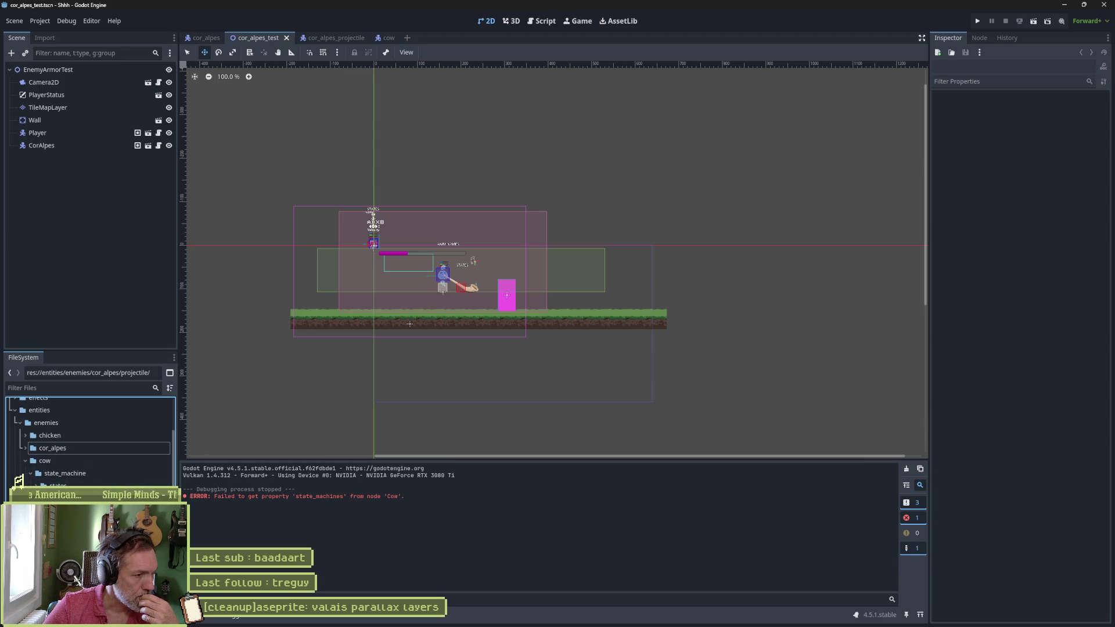
Step: Close the cor_alpes_test and cor_alpes_projectile scene tabs
{"action": "left_click", "coordinate": [267, 158]}
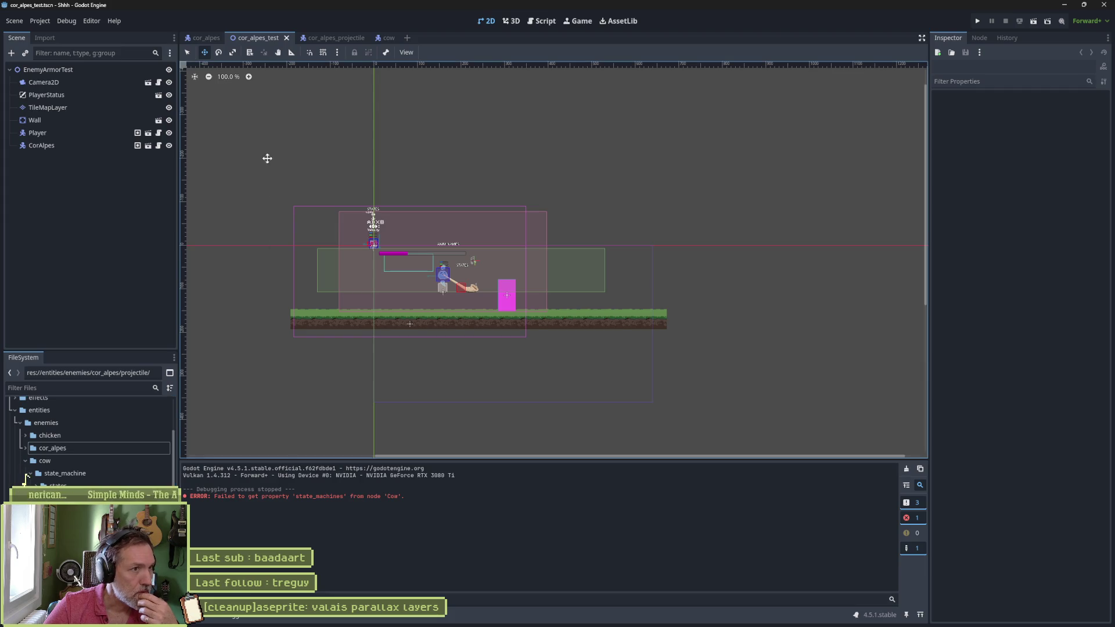
{"action": "middle_click", "coordinate": [263, 39]}
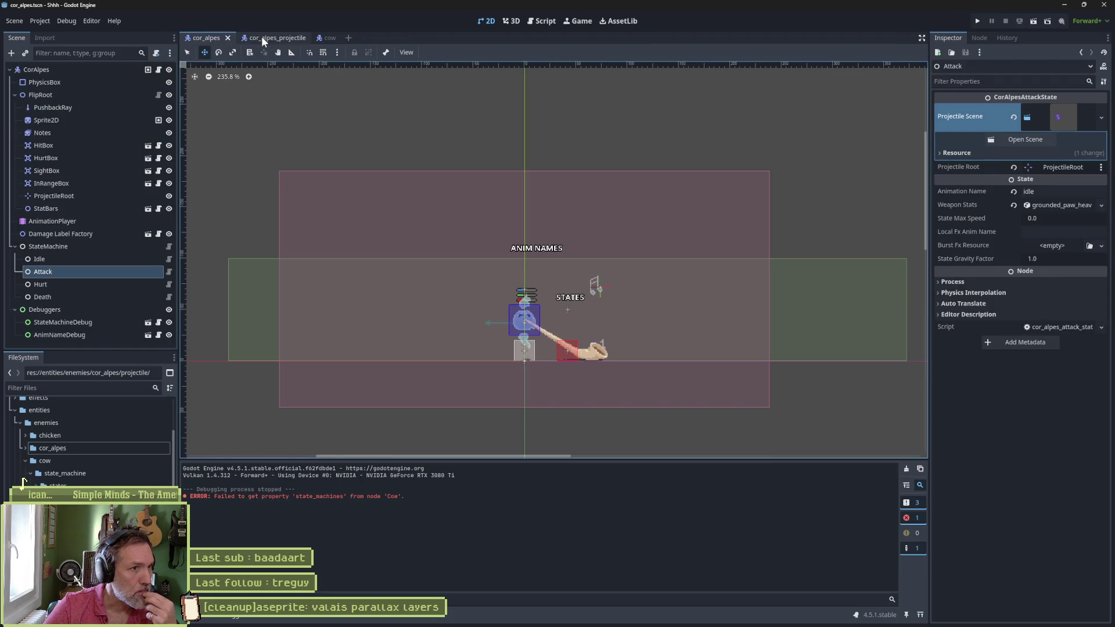
{"action": "middle_click", "coordinate": [261, 36]}
Step: Switch to the cow scene and reposition the viewport around the cow
{"action": "left_click", "coordinate": [256, 38]}
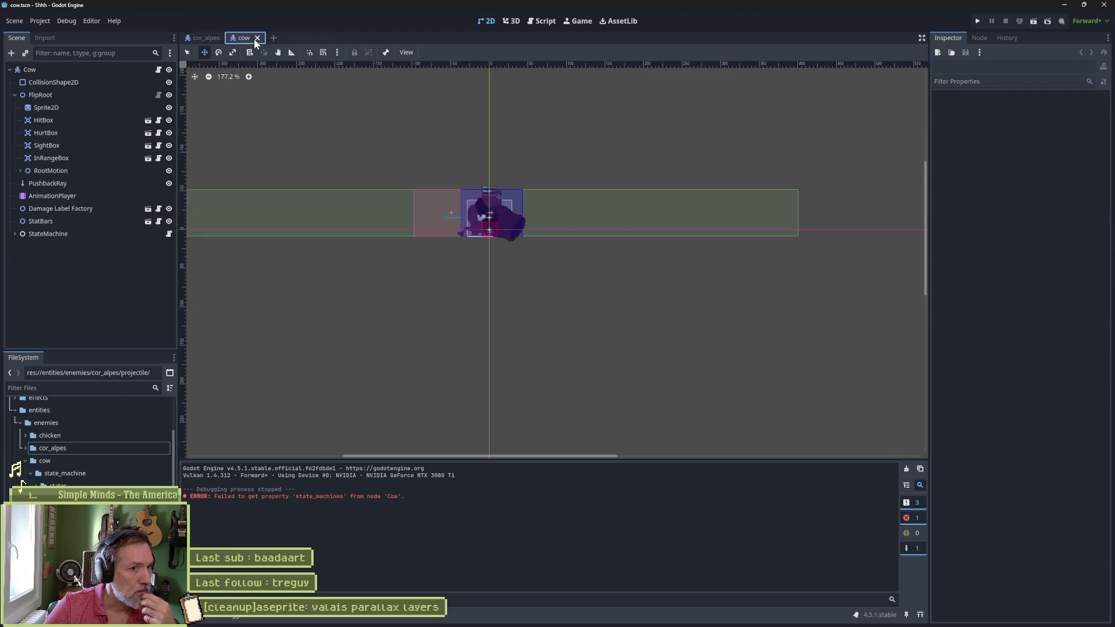
{"action": "left_click_drag", "start_coordinate": [427, 186], "coordinate": [436, 248]}
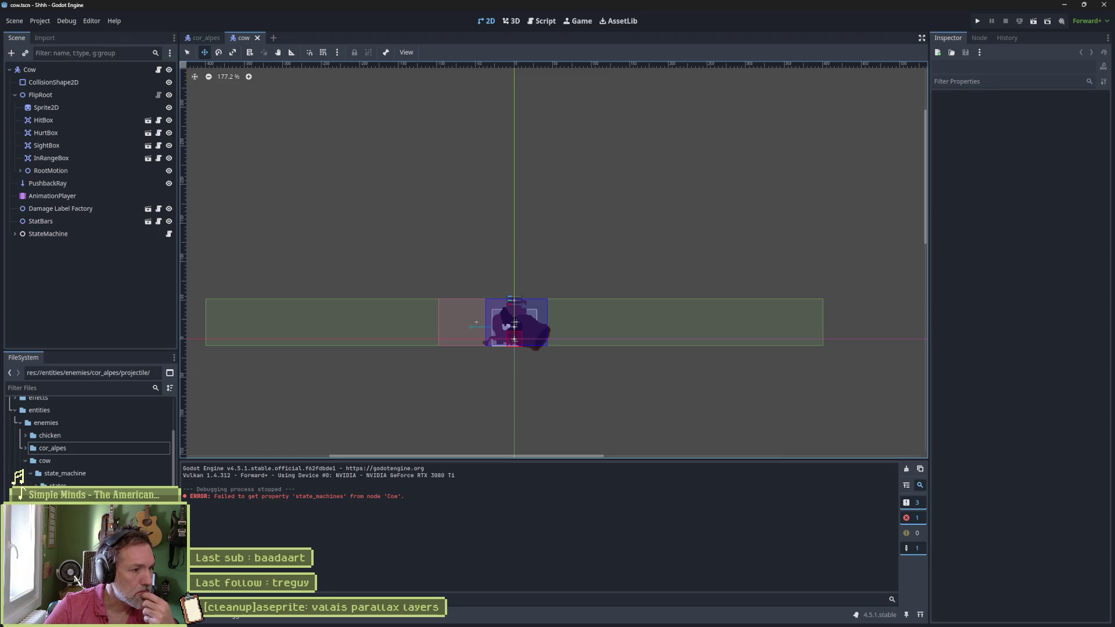
{"action": "scroll", "coordinate": [87, 441], "scroll_direction": "down", "scroll_amount": 5}
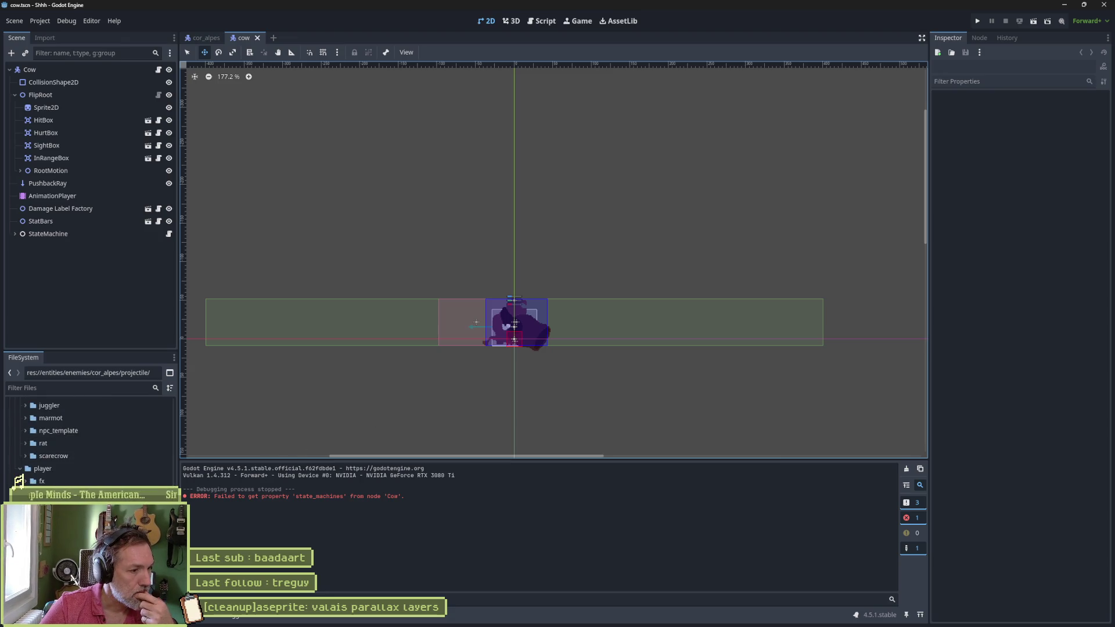
{"action": "scroll", "coordinate": [87, 435], "scroll_direction": "down", "scroll_amount": 3}
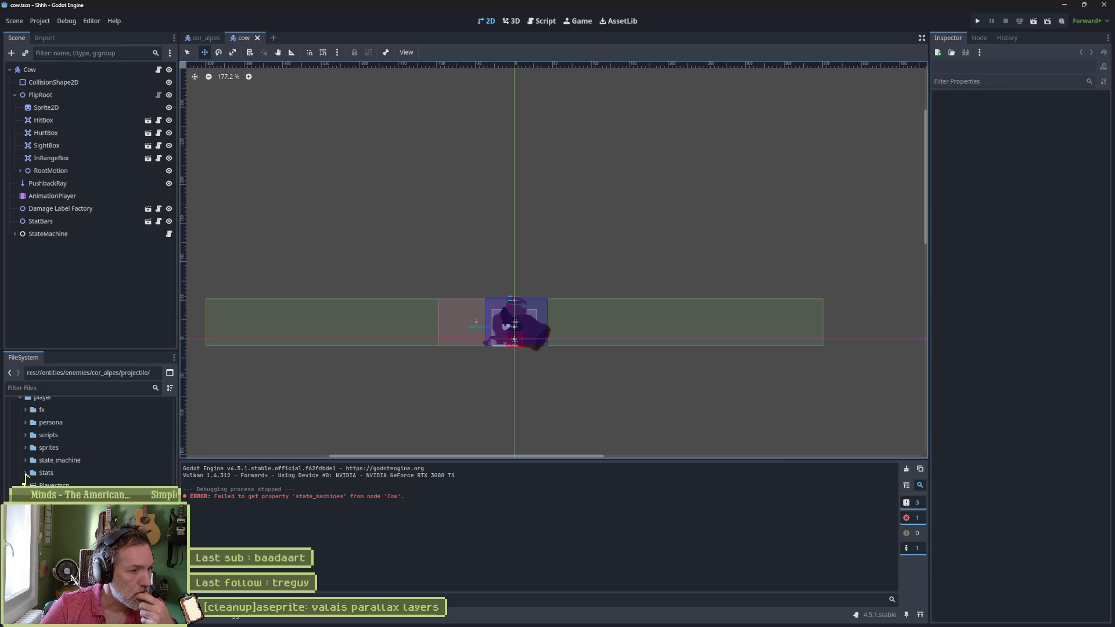
{"action": "scroll", "coordinate": [23, 482], "scroll_direction": "down", "scroll_amount": 5}
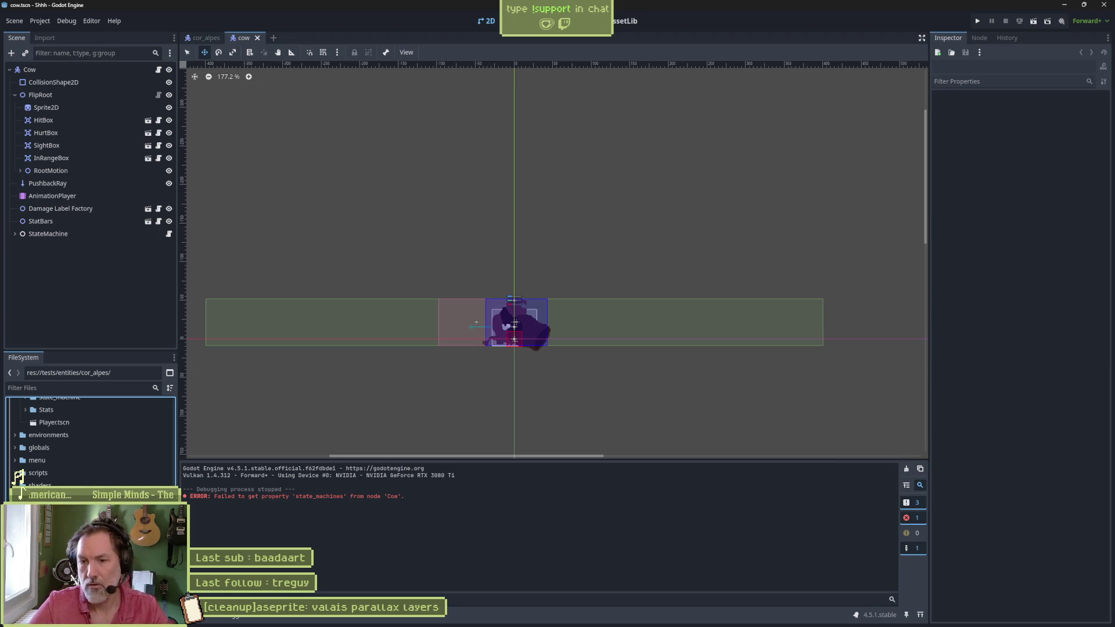
Step: Duplicate the tests/entities/cor_alpes folder as a new cow test folder
{"action": "key", "text": "ctrl+d"}
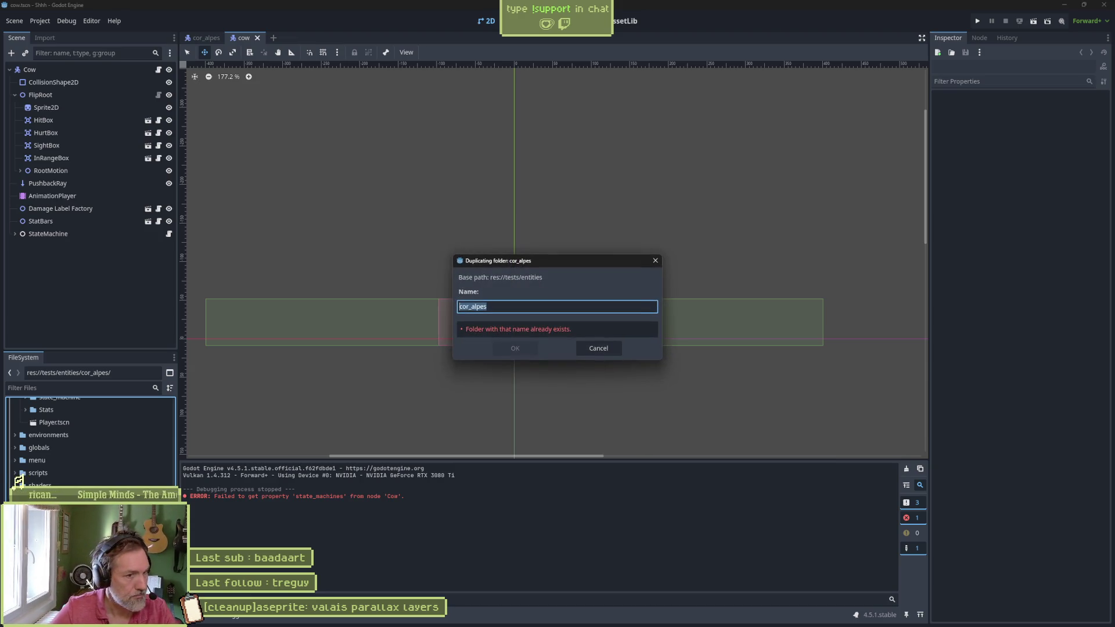
{"action": "key", "text": "Escape"}
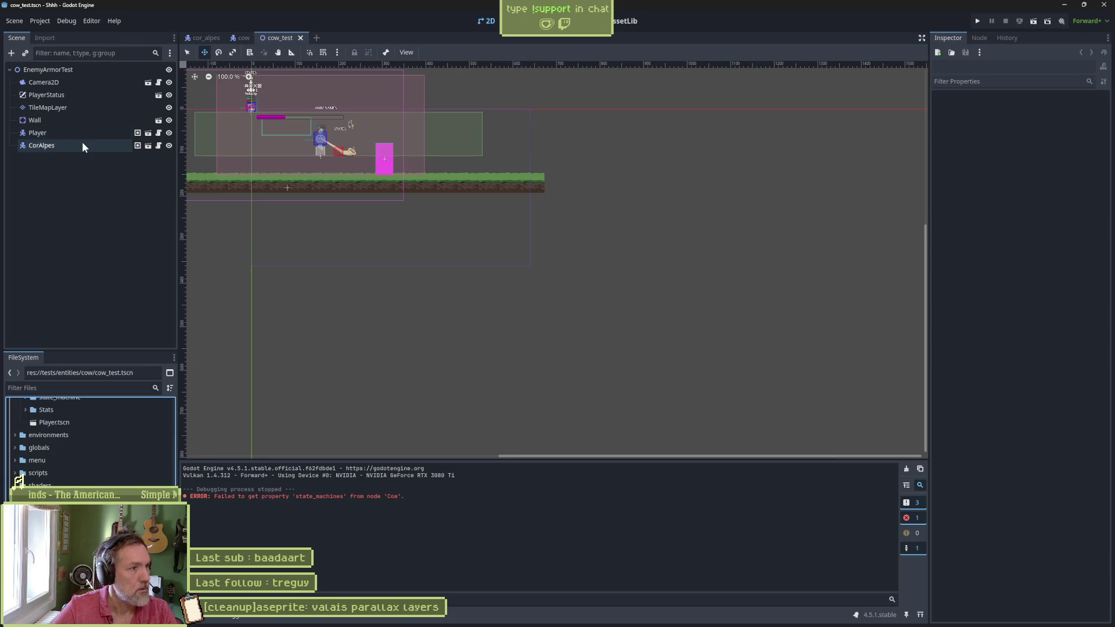
Step: In cow_test, delete the CorAlpes node and instance cow.tscn in its place
{"action": "left_click", "coordinate": [83, 146]}
{"action": "key", "text": "Delete"}
{"action": "left_click", "coordinate": [531, 320]}
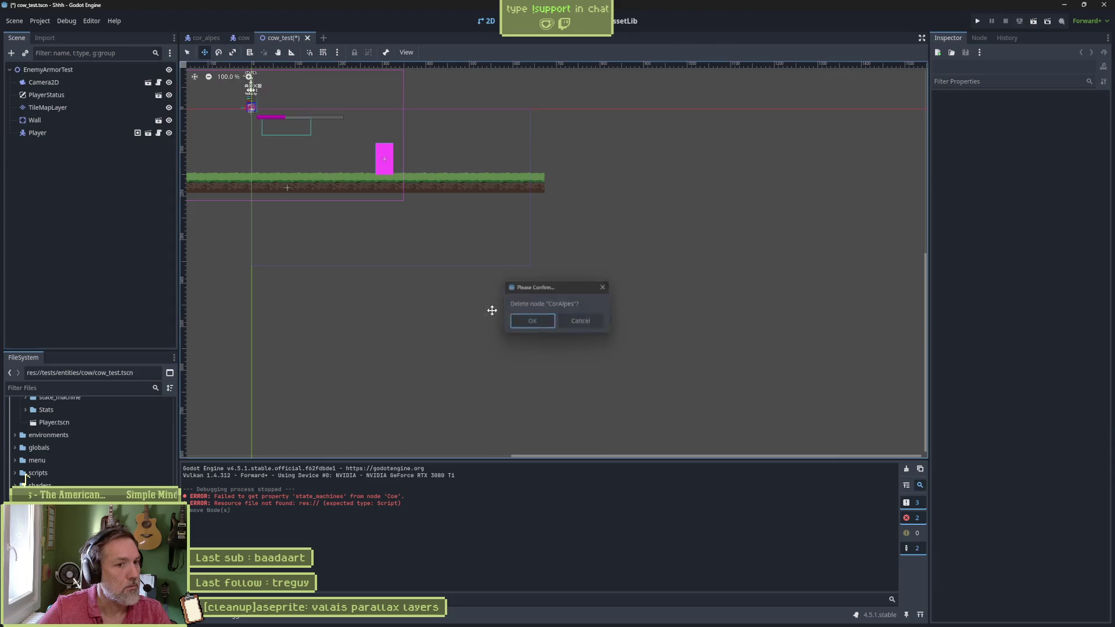
{"action": "key", "text": "ctrl+shift+a"}
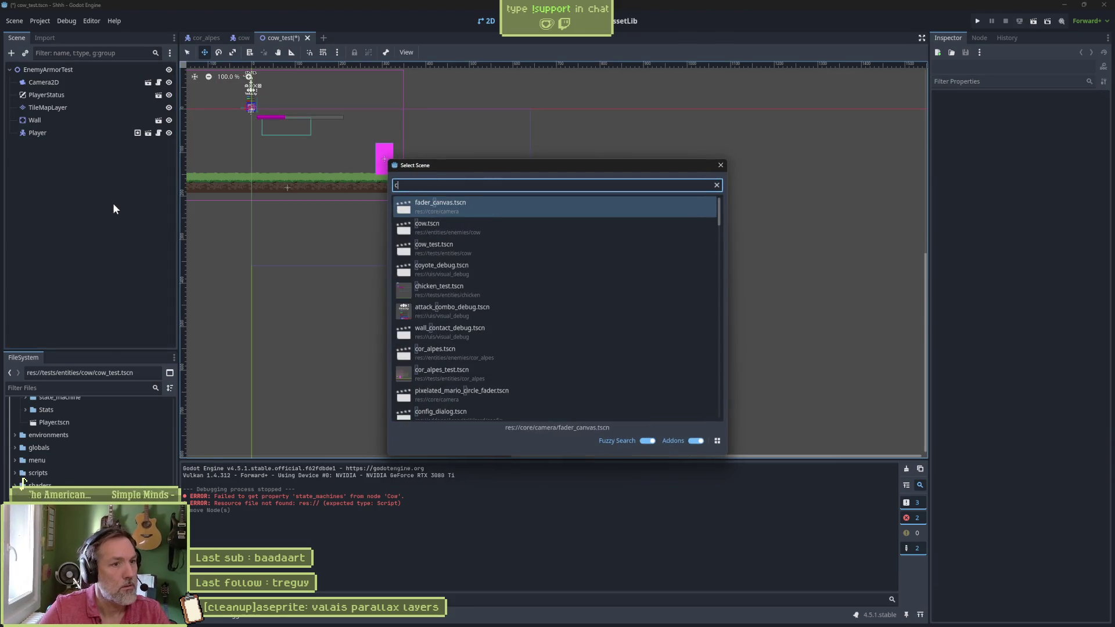
{"action": "type", "text": "cow"}
{"action": "key", "text": "Return"}
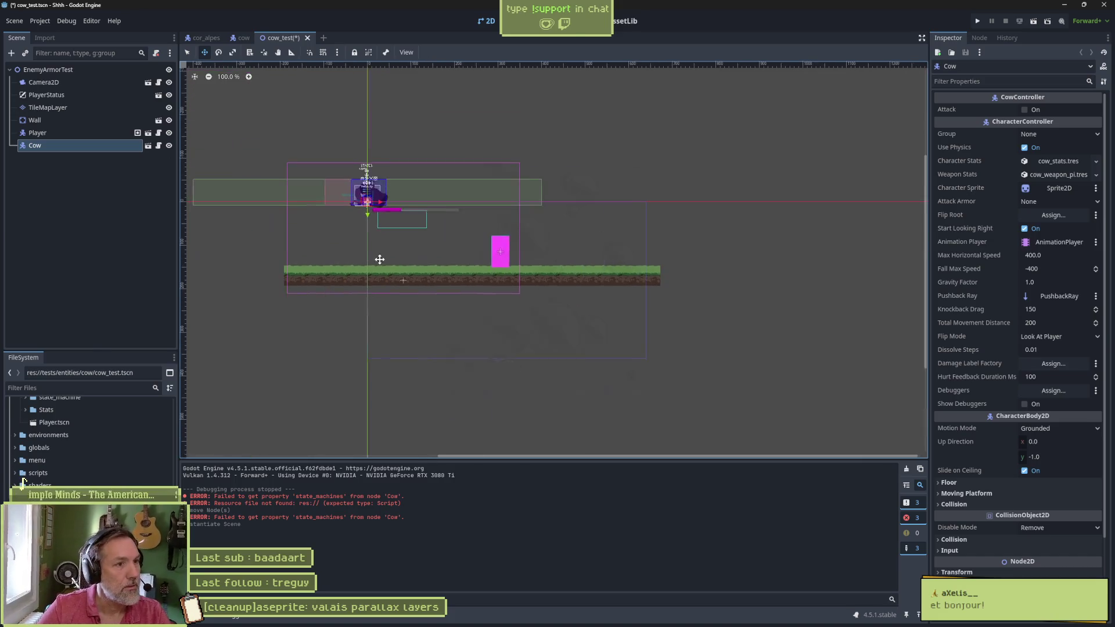
Step: Place the Cow on the ground by the pink block, uncheck Start Looking Right, and save
{"action": "mouse_move", "coordinate": [351, 251]}
{"action": "left_mouse_down"}
{"action": "mouse_move", "coordinate": [453, 290]}
{"action": "mouse_move", "coordinate": [435, 302]}
{"action": "left_mouse_up"}
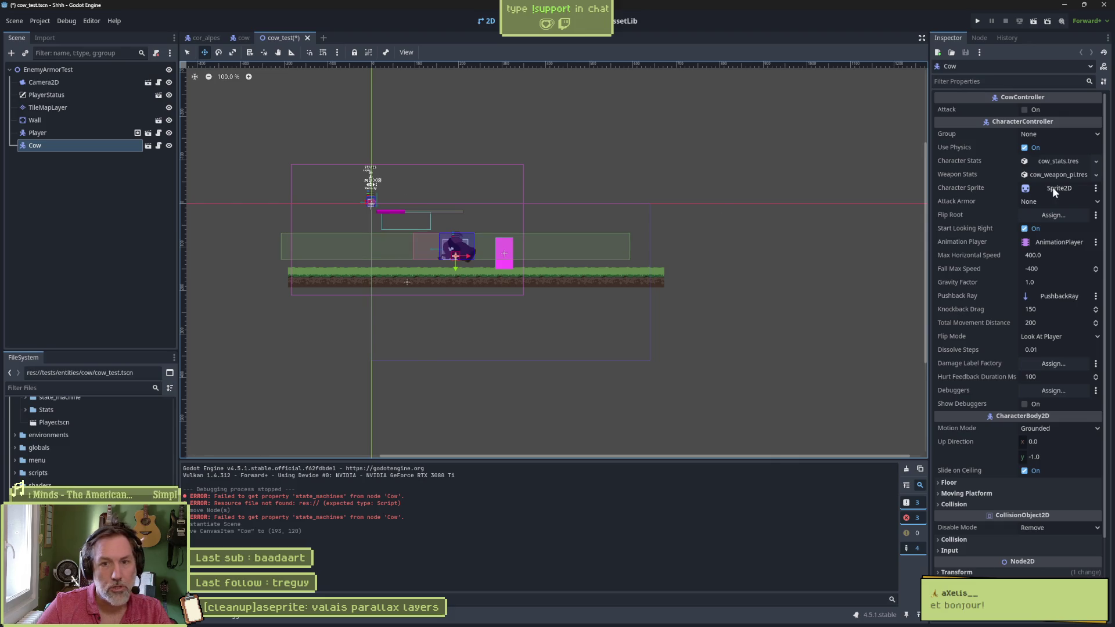
{"action": "left_click", "coordinate": [1036, 229]}
{"action": "key", "text": "ctrl+s"}
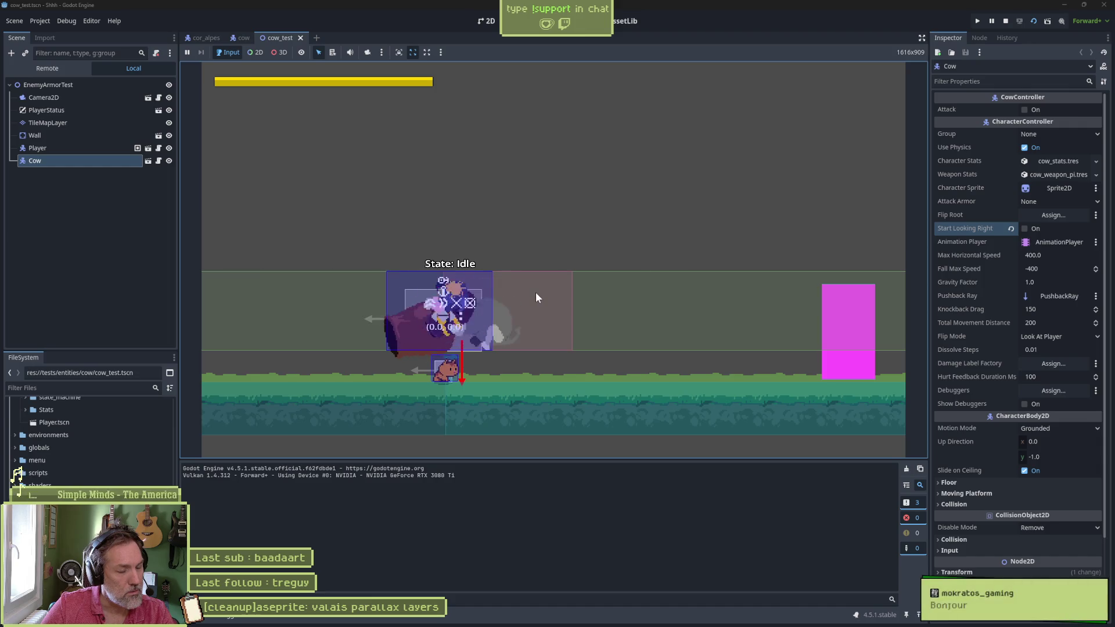
Step: Stop the running cow_test scene with F8
{"action": "key", "text": "F8"}
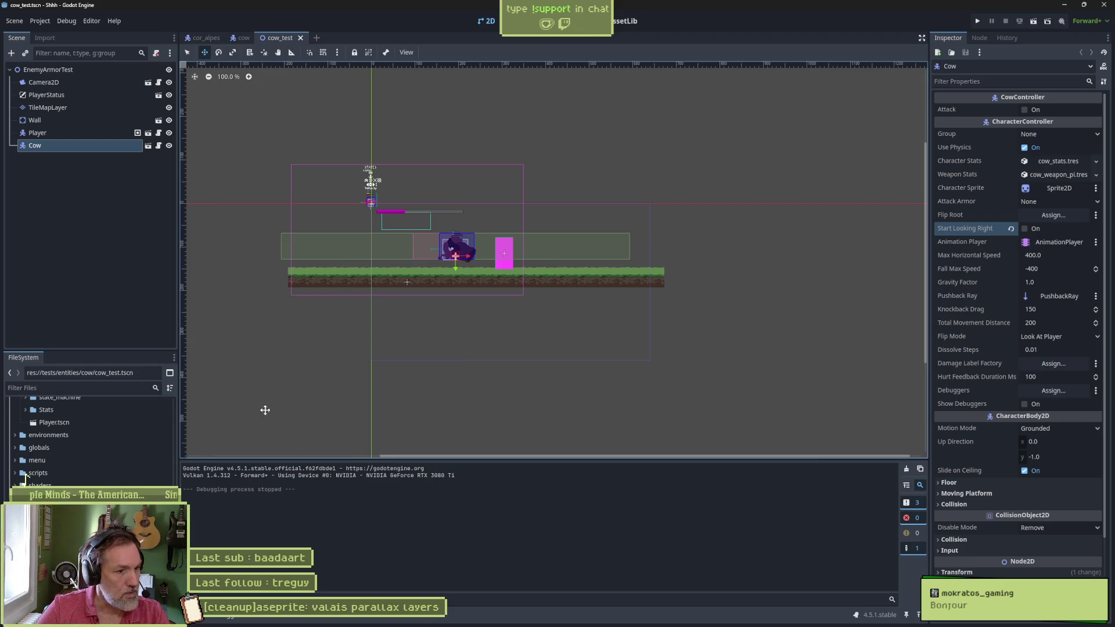
Step: Switch to the cow scene and show its Sprite2D's Aseprite import settings
{"action": "left_click", "coordinate": [148, 143]}
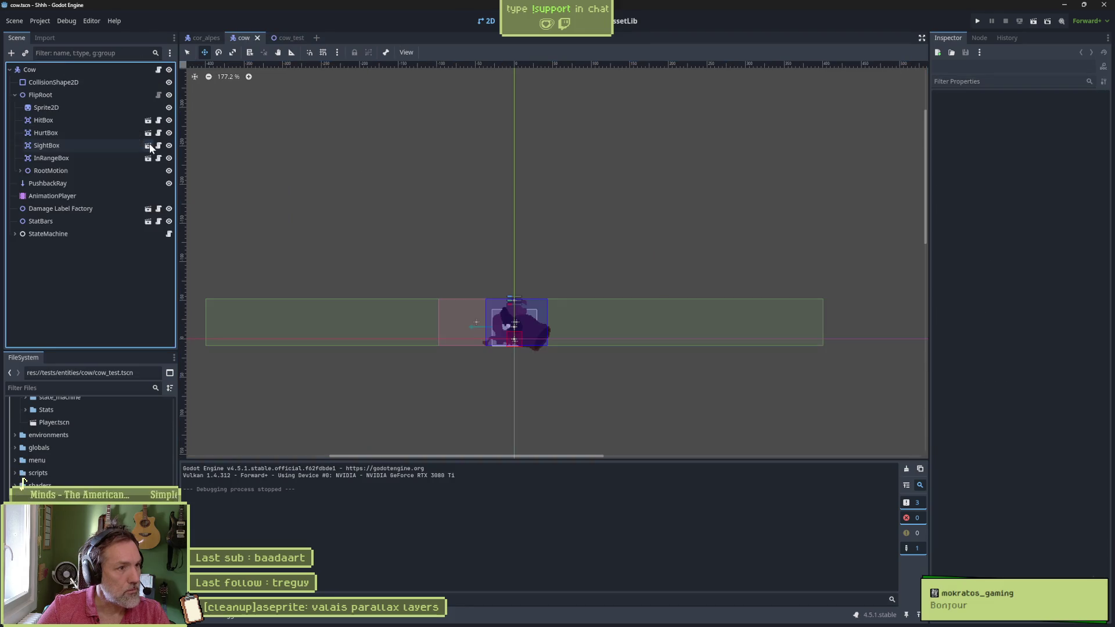
{"action": "left_click", "coordinate": [71, 105]}
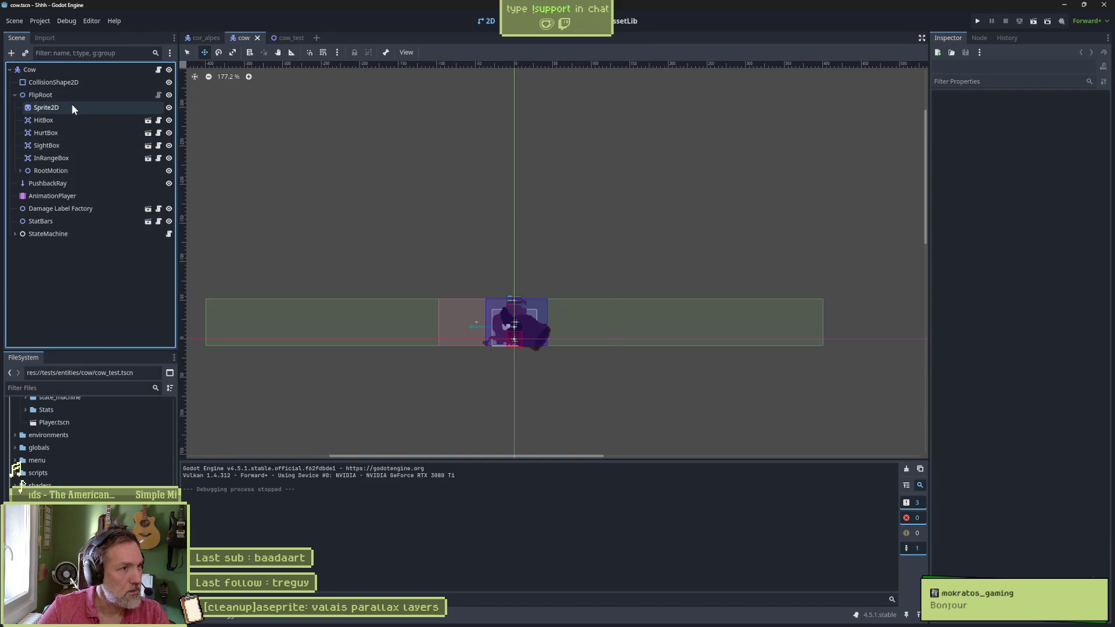
{"action": "scroll", "coordinate": [1012, 477], "scroll_direction": "down", "scroll_amount": 5}
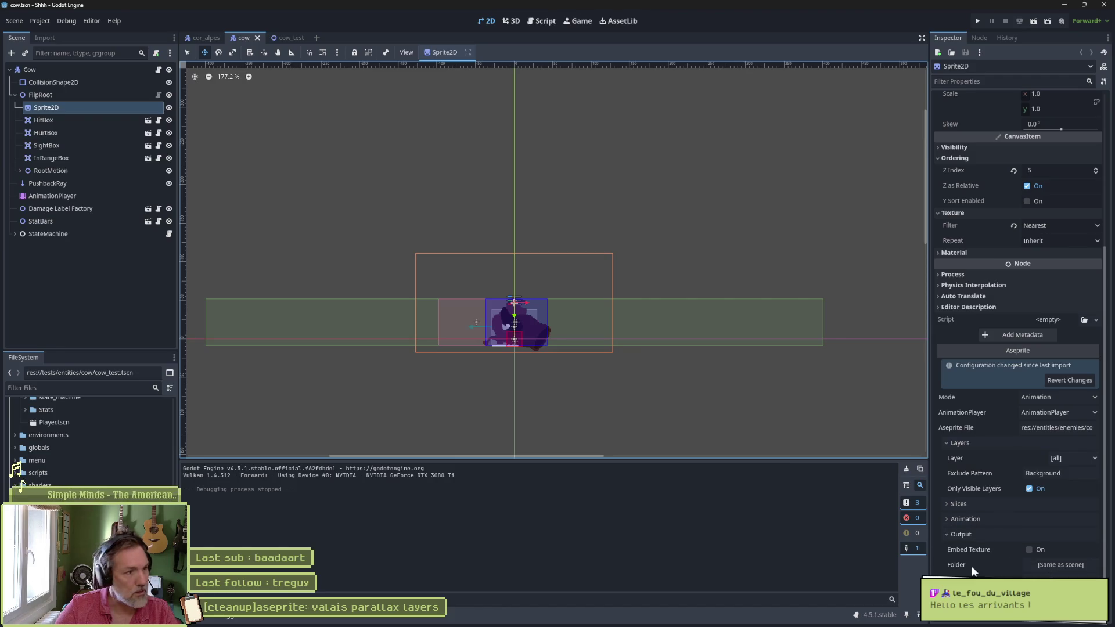
Step: Scroll up the FileSystem and briefly peek inside the cow stats folder
{"action": "scroll", "coordinate": [41, 465], "scroll_direction": "up", "scroll_amount": 5}
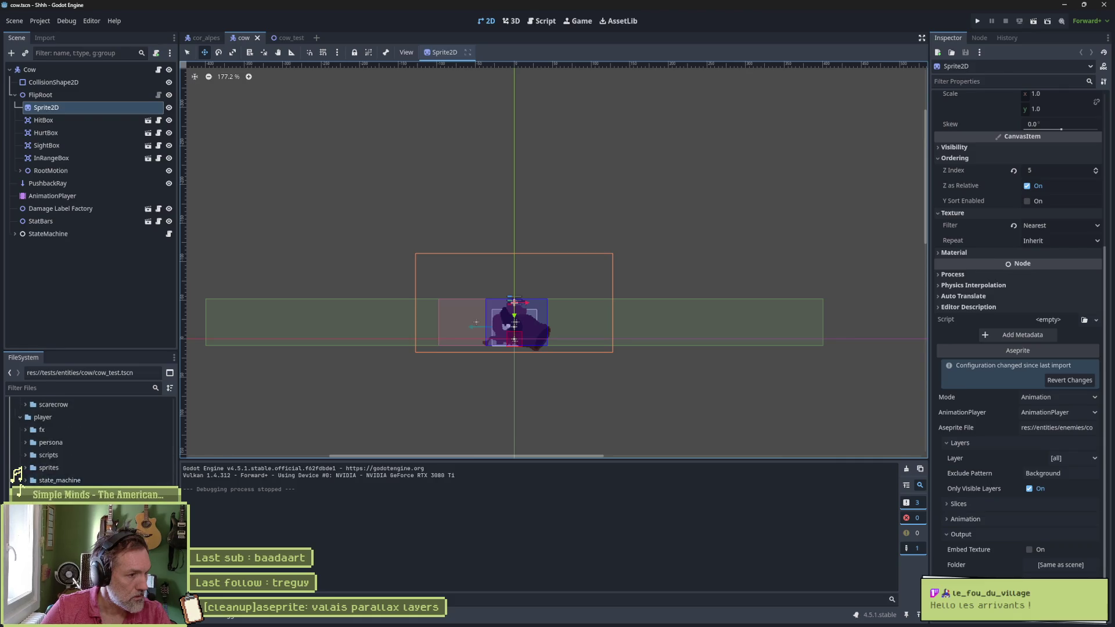
{"action": "scroll", "coordinate": [26, 475], "scroll_direction": "up", "scroll_amount": 3}
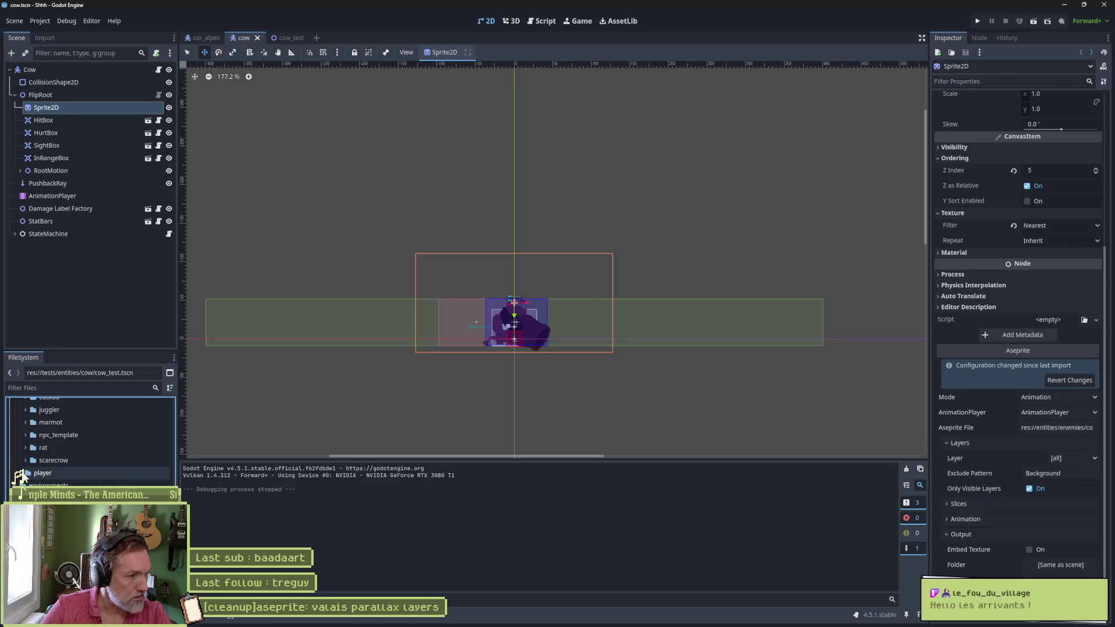
{"action": "scroll", "coordinate": [22, 483], "scroll_direction": "up", "scroll_amount": 2}
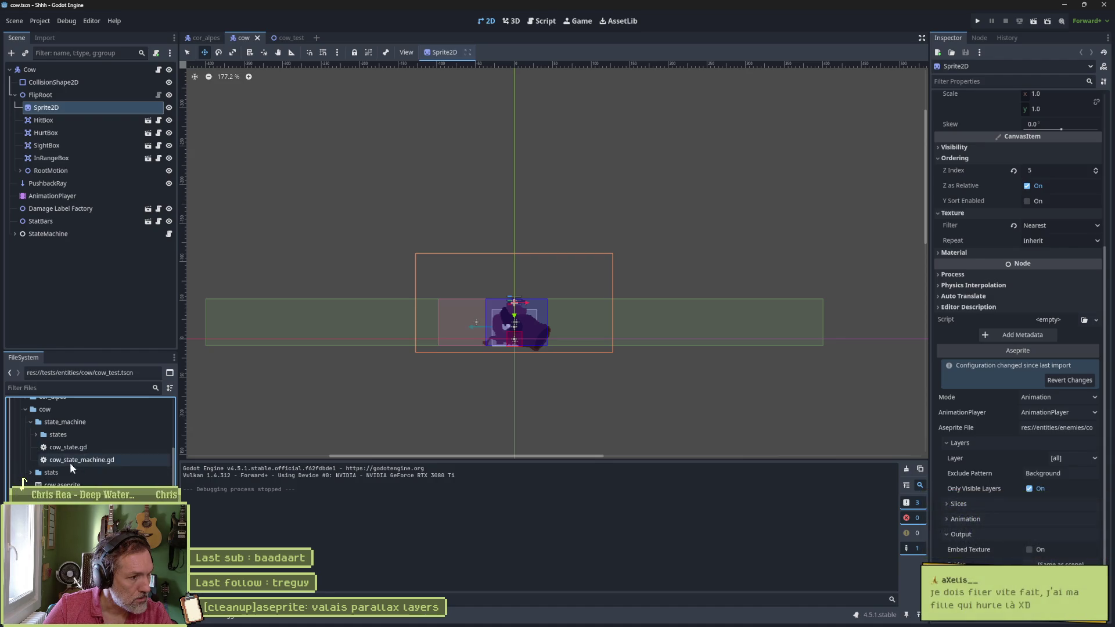
{"action": "left_click", "coordinate": [30, 473]}
{"action": "left_click", "coordinate": [31, 473]}
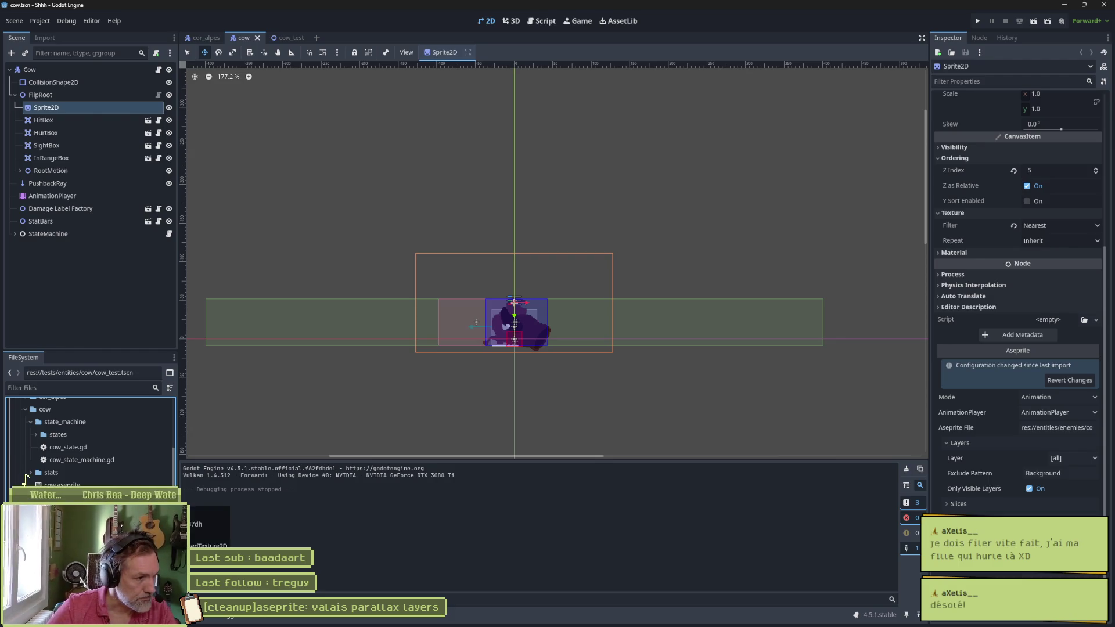
Step: Collapse the cow state_machine and cow folders, expand cuckoo, then bring Aseprite forward
{"action": "left_click", "coordinate": [31, 422]}
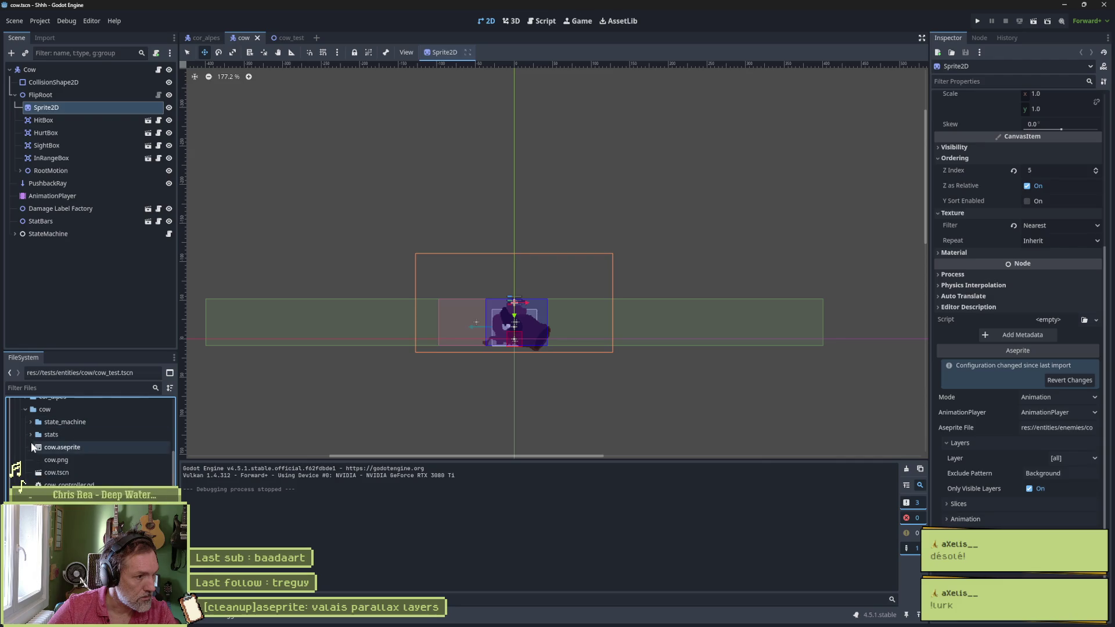
{"action": "left_click", "coordinate": [25, 410]}
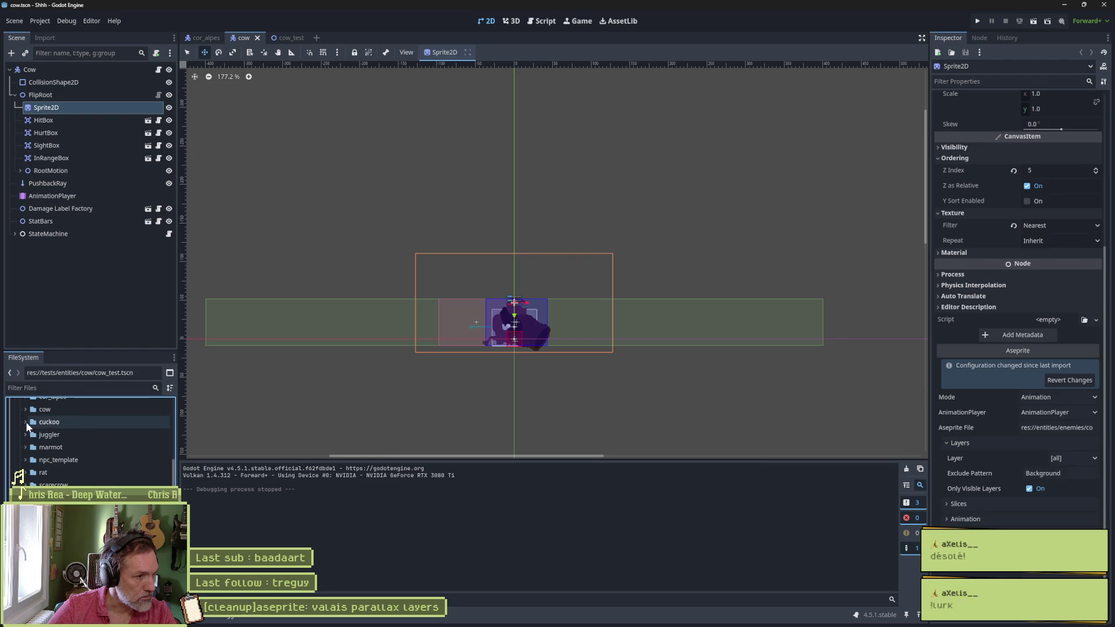
{"action": "left_click", "coordinate": [26, 421]}
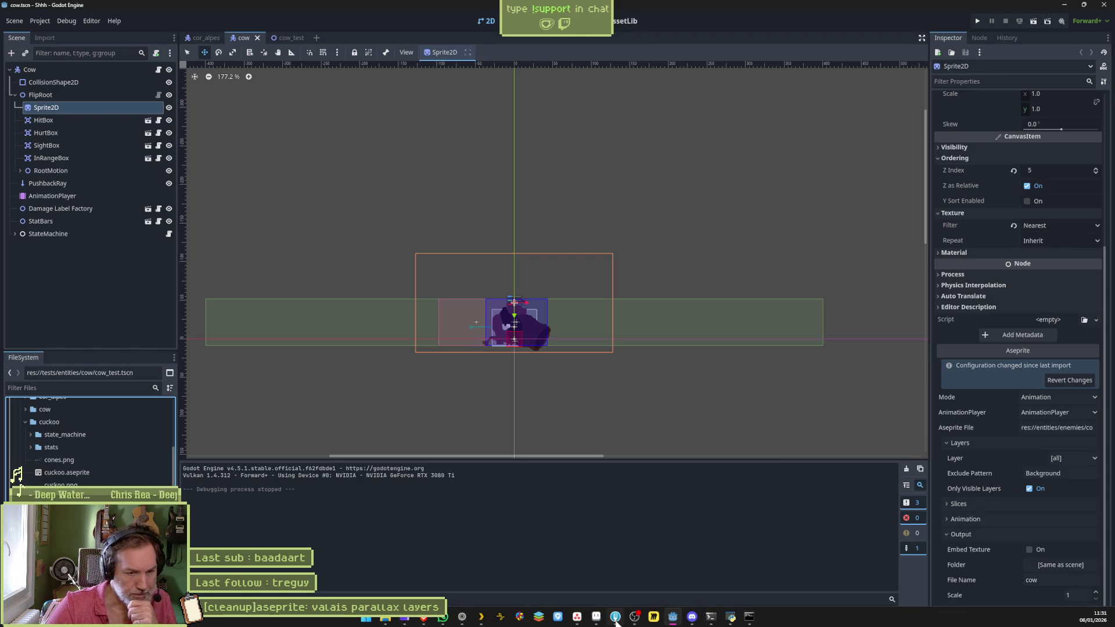
{"action": "mouse_move", "coordinate": [615, 618]}
{"action": "left_click", "coordinate": [614, 572]}
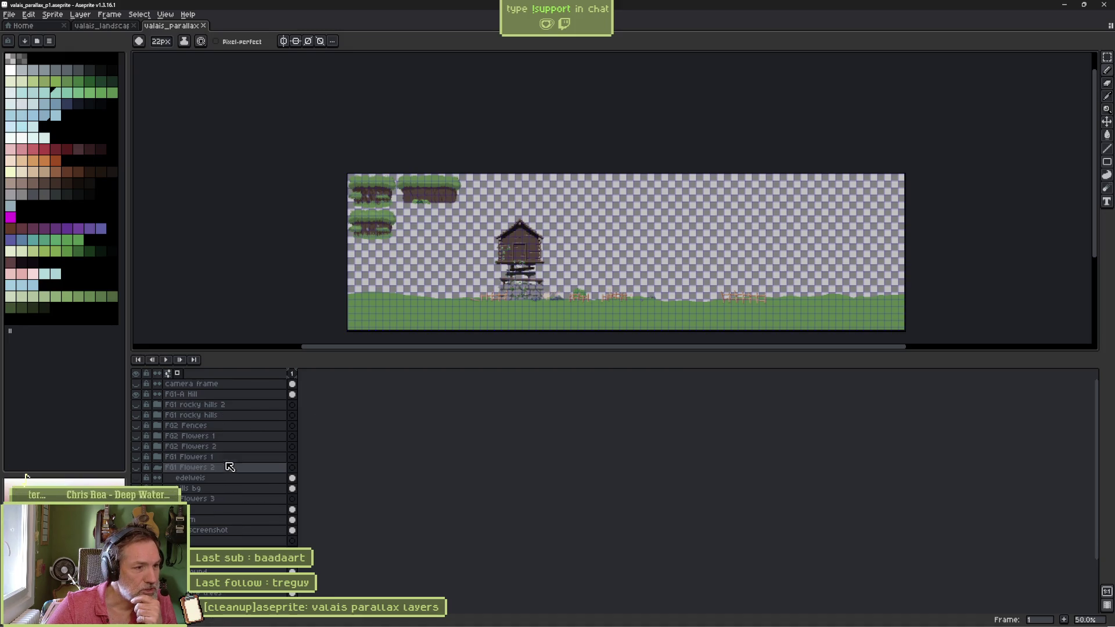
{"action": "scroll", "coordinate": [227, 464], "scroll_direction": "down", "scroll_amount": 3}
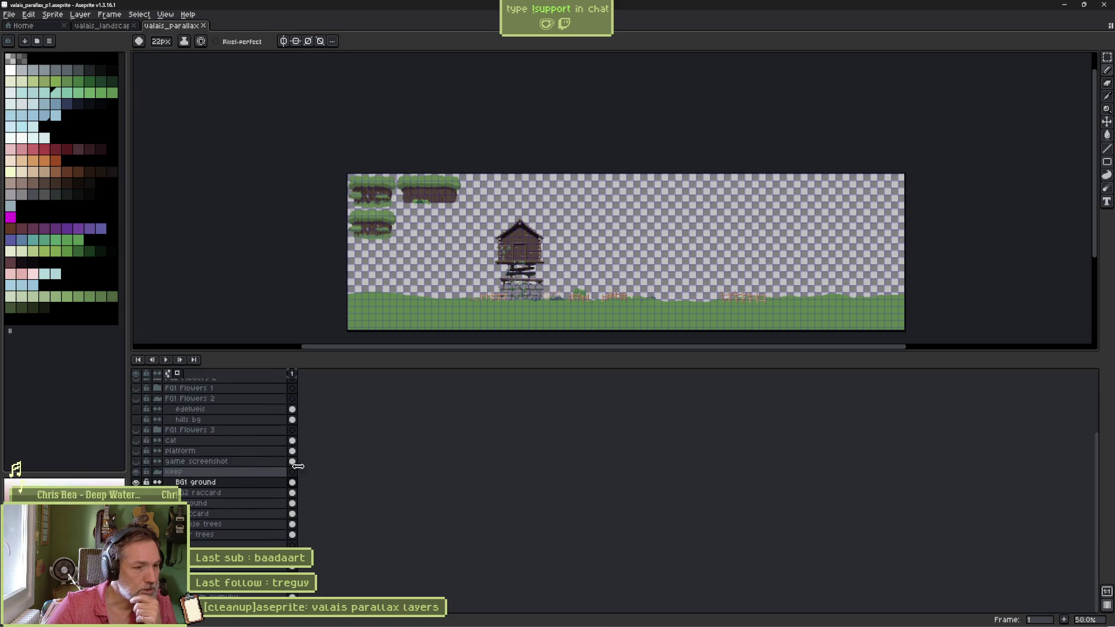
{"action": "mouse_move", "coordinate": [577, 617]}
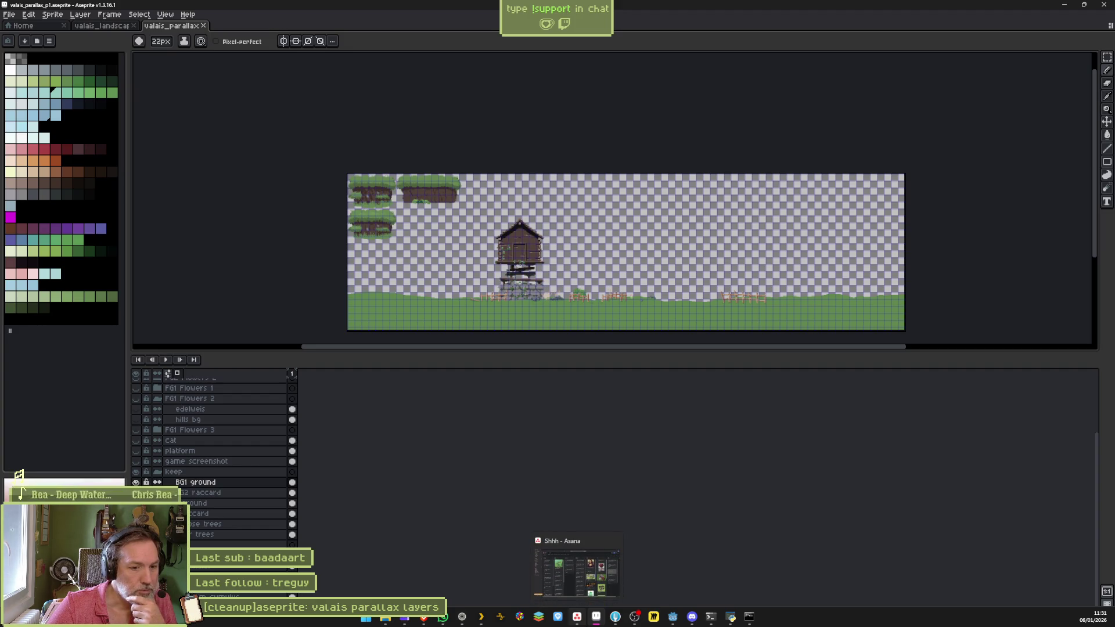
{"action": "left_click", "coordinate": [1065, 5]}
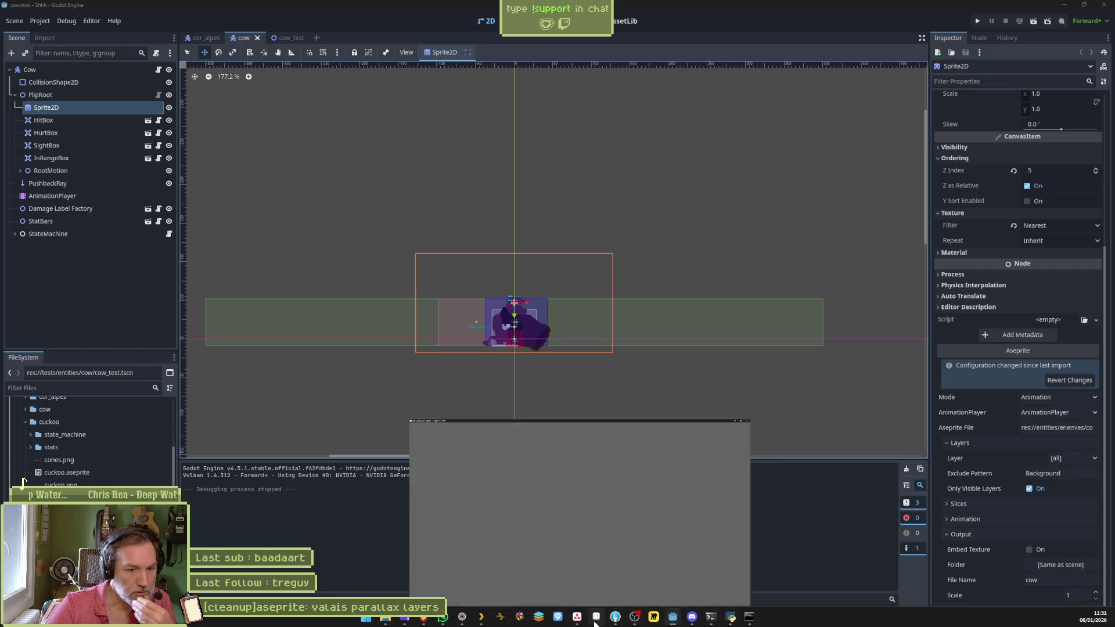
{"action": "left_click", "coordinate": [595, 617]}
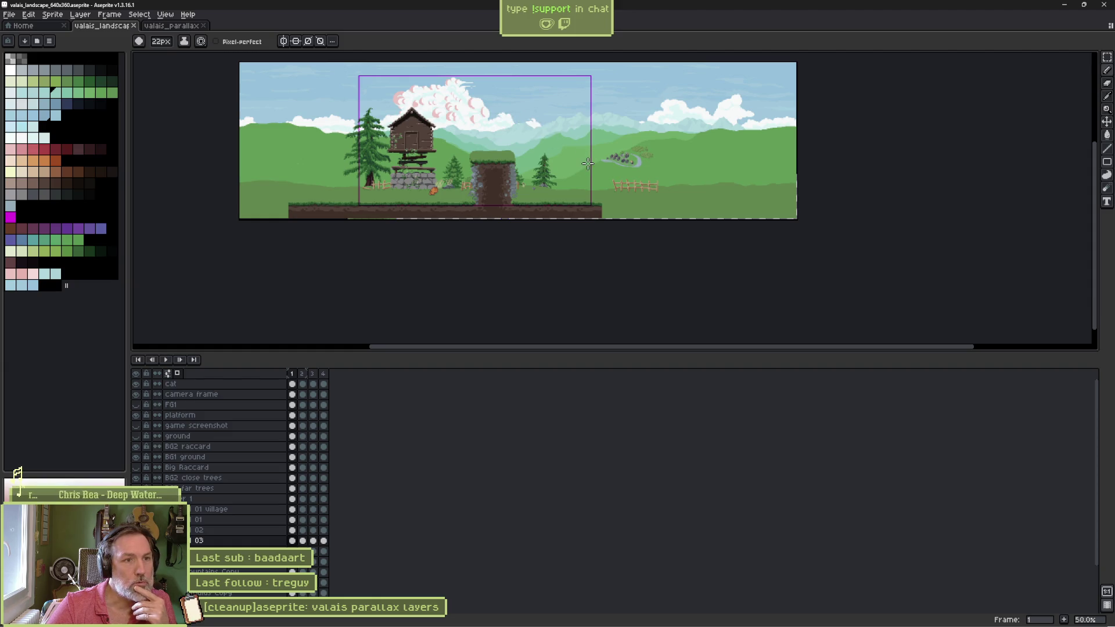
Step: Show the valais_parallax artwork in Aseprite, then minimise Aseprite back to Godot
{"action": "left_click", "coordinate": [170, 27]}
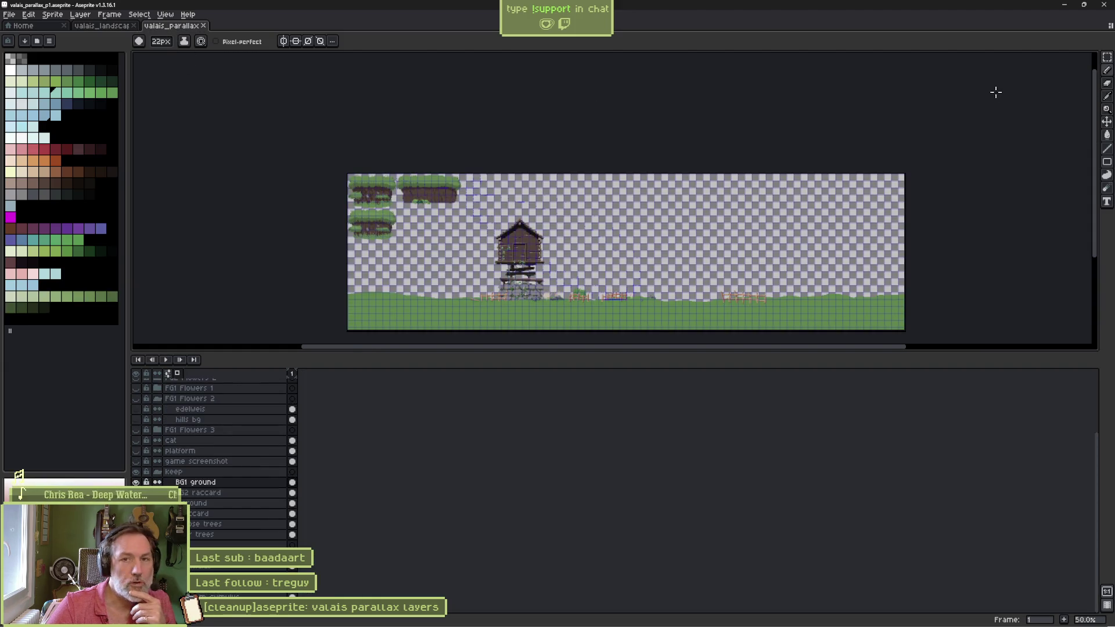
{"action": "left_click", "coordinate": [1064, 4]}
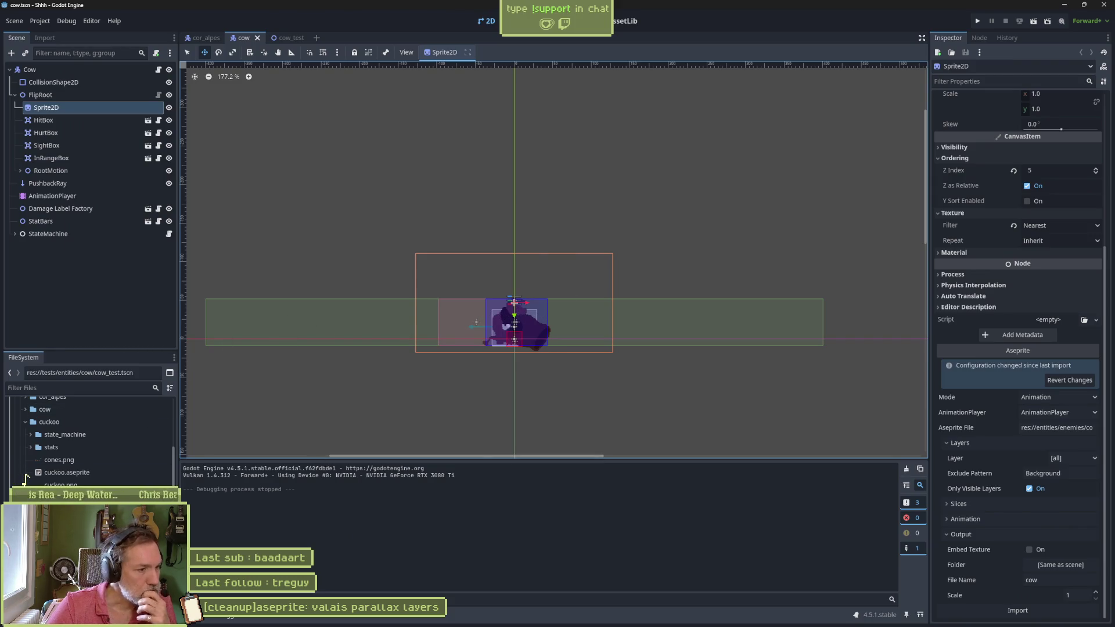
Step: Browse the cuckoo folder files and open cuckoo.tscn, zooming in on the cuckoo sprite
{"action": "scroll", "coordinate": [25, 478], "scroll_direction": "down", "scroll_amount": 5}
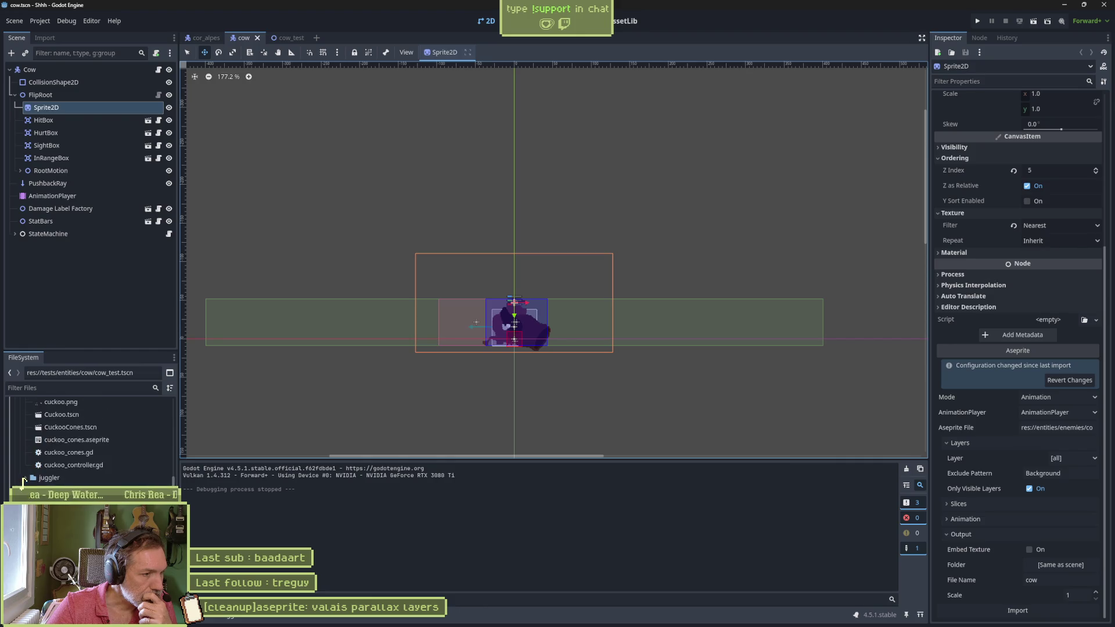
{"action": "scroll", "coordinate": [23, 480], "scroll_direction": "up", "scroll_amount": 5}
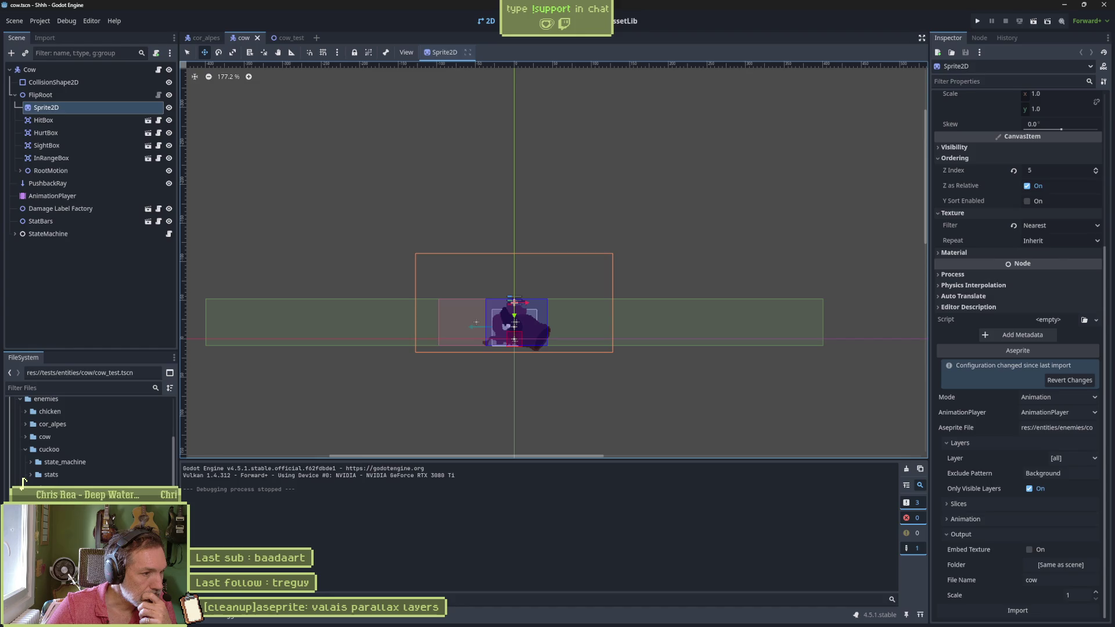
{"action": "left_click", "coordinate": [64, 487]}
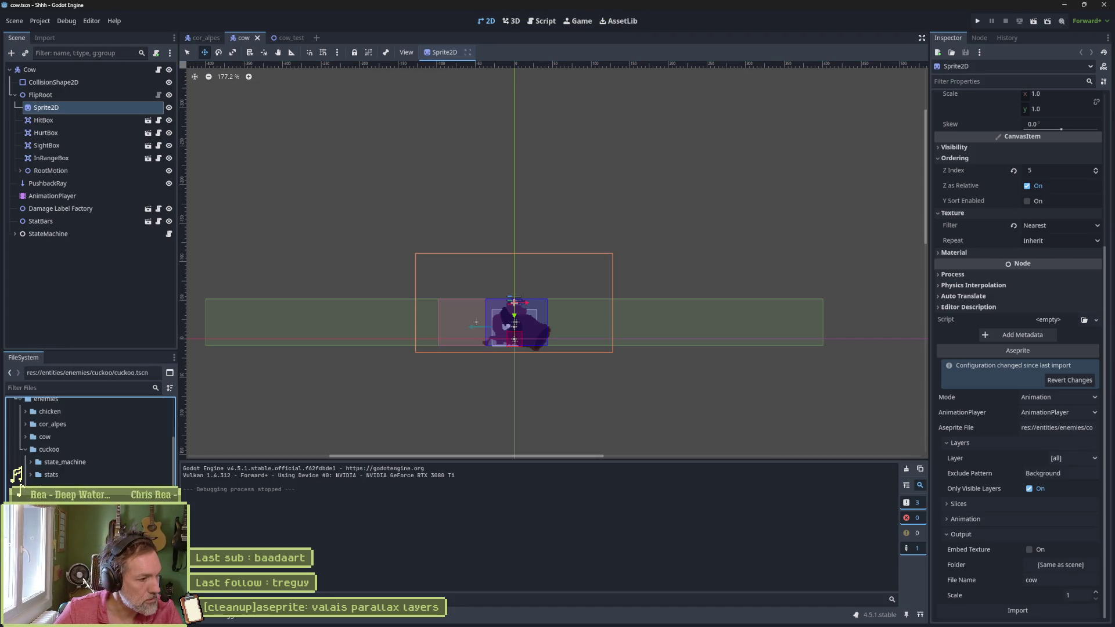
{"action": "key", "text": "Down"}
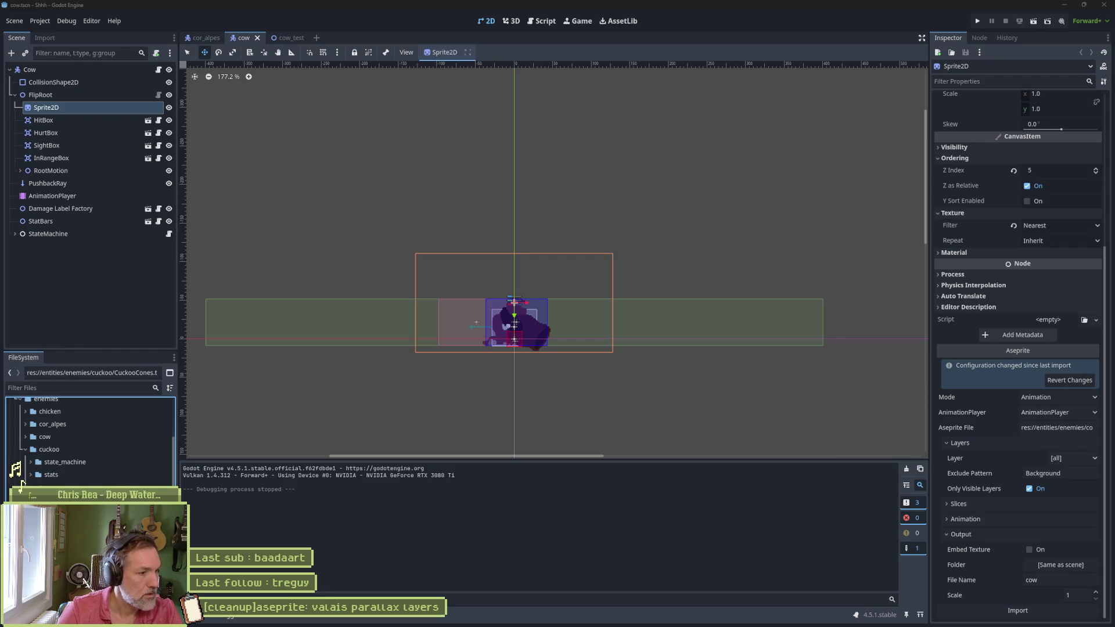
{"action": "left_click", "coordinate": [24, 480]}
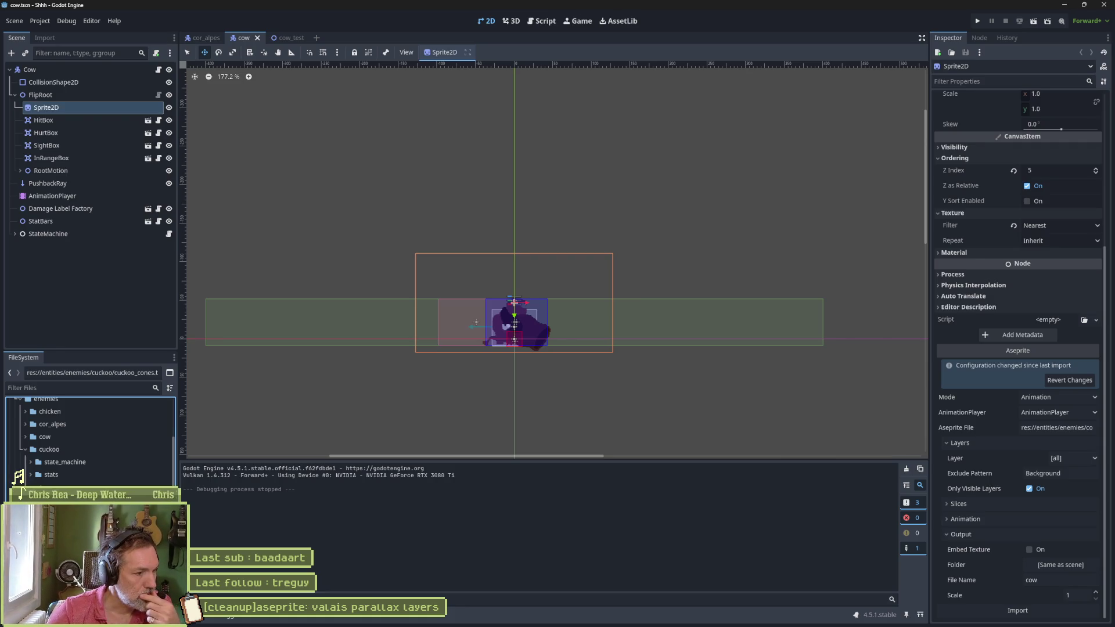
{"action": "double_click", "coordinate": [24, 486]}
{"action": "left_click_drag", "start_coordinate": [415, 199], "coordinate": [624, 301]}
{"action": "scroll", "coordinate": [625, 301], "scroll_direction": "up", "scroll_amount": 10}
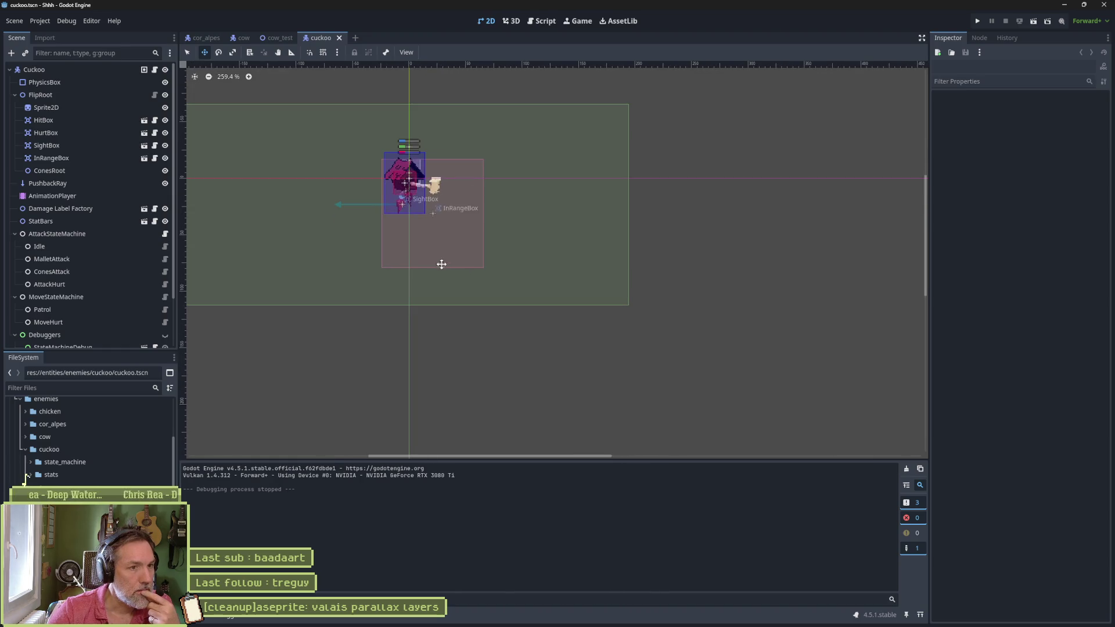
Step: Inspect the Sprite2D nodes and Cuckoo Cones root, then open the cuckoo_cones.gd script
{"action": "left_click", "coordinate": [74, 109]}
{"action": "scroll", "coordinate": [1047, 306], "scroll_direction": "down", "scroll_amount": 5}
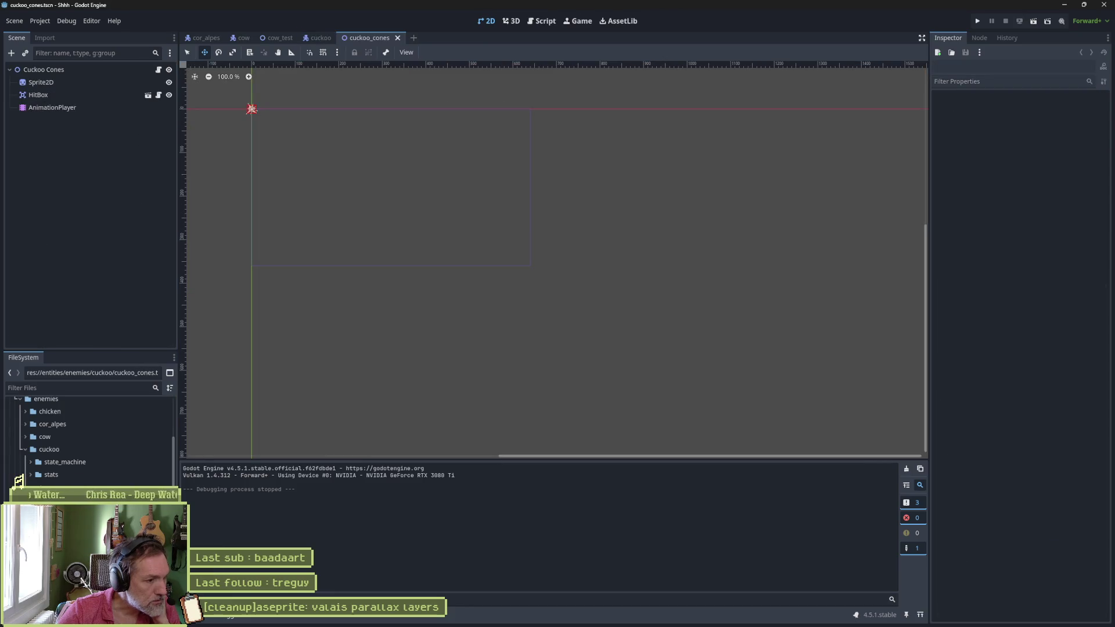
{"action": "scroll", "coordinate": [244, 106], "scroll_direction": "up", "scroll_amount": 5}
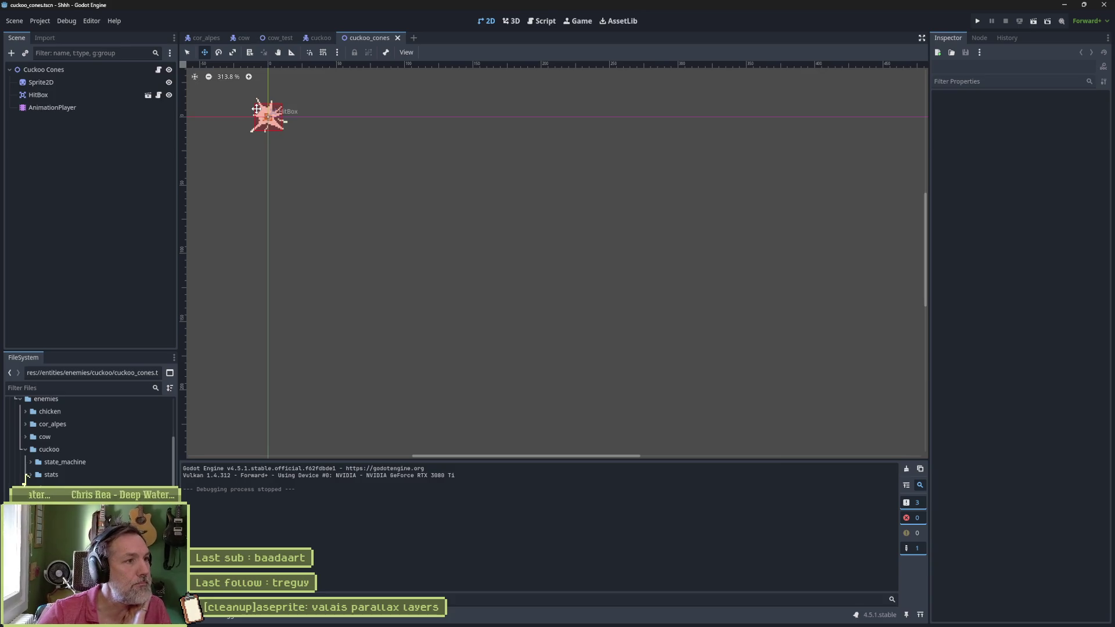
{"action": "left_click", "coordinate": [90, 84]}
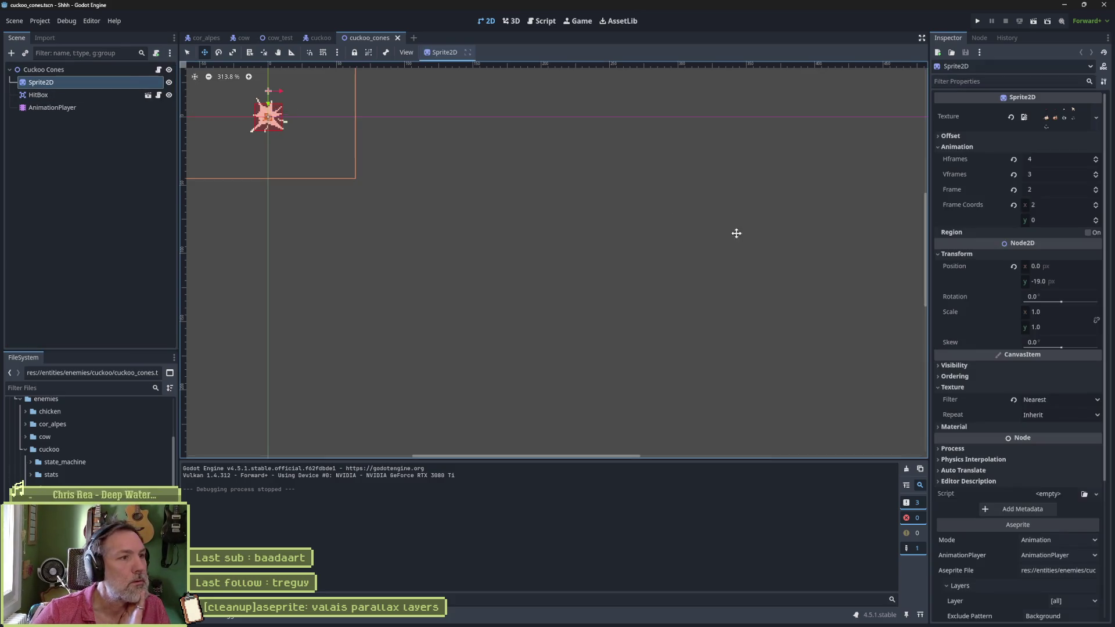
{"action": "left_click", "coordinate": [155, 71]}
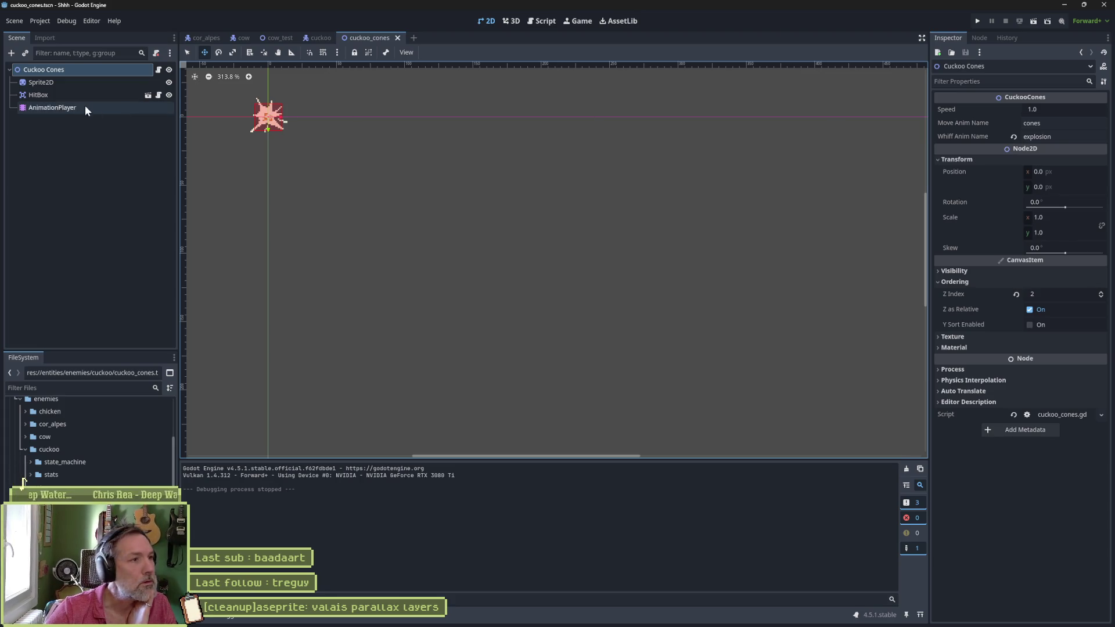
{"action": "left_click", "coordinate": [51, 85]}
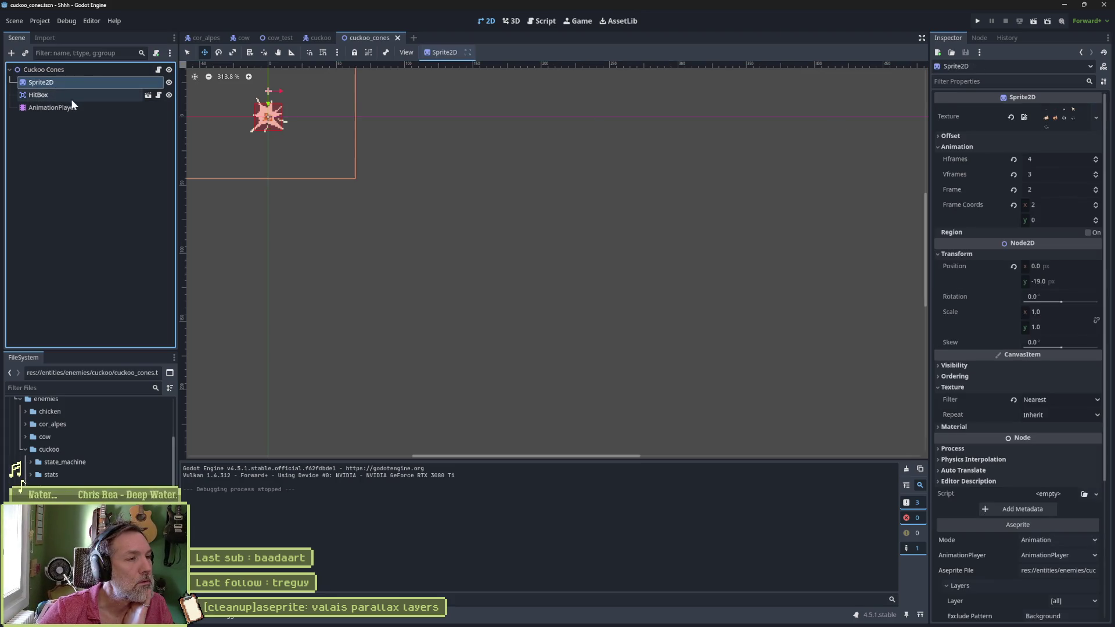
{"action": "left_click", "coordinate": [158, 70]}
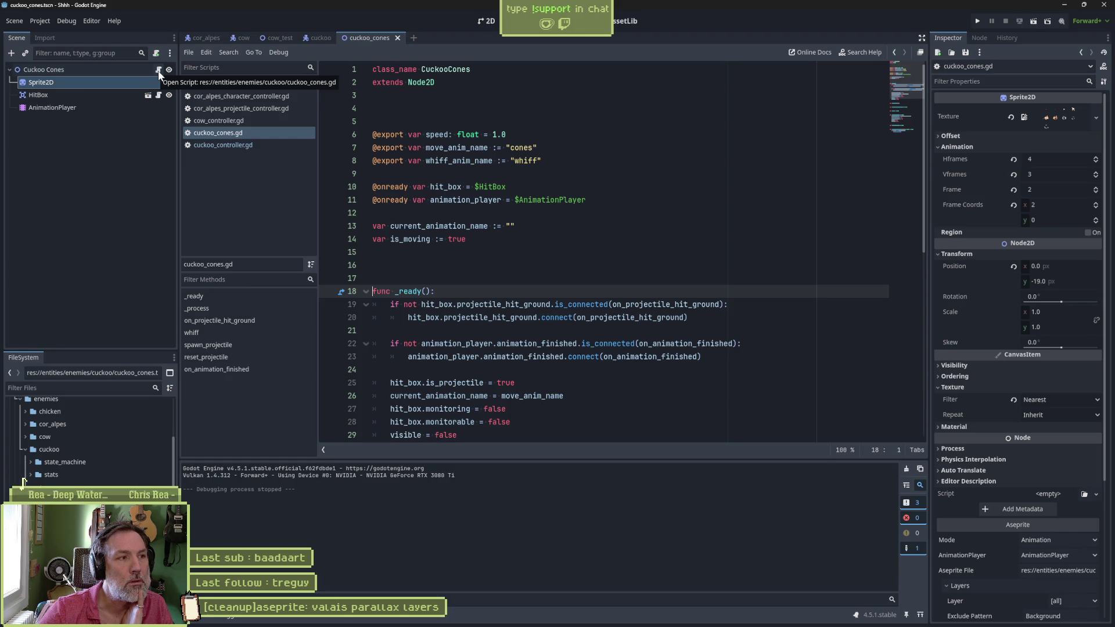
Step: Check the cones' HitBox and Sprite2D settings, then select res://tests/entities/cow/
{"action": "left_click", "coordinate": [107, 96]}
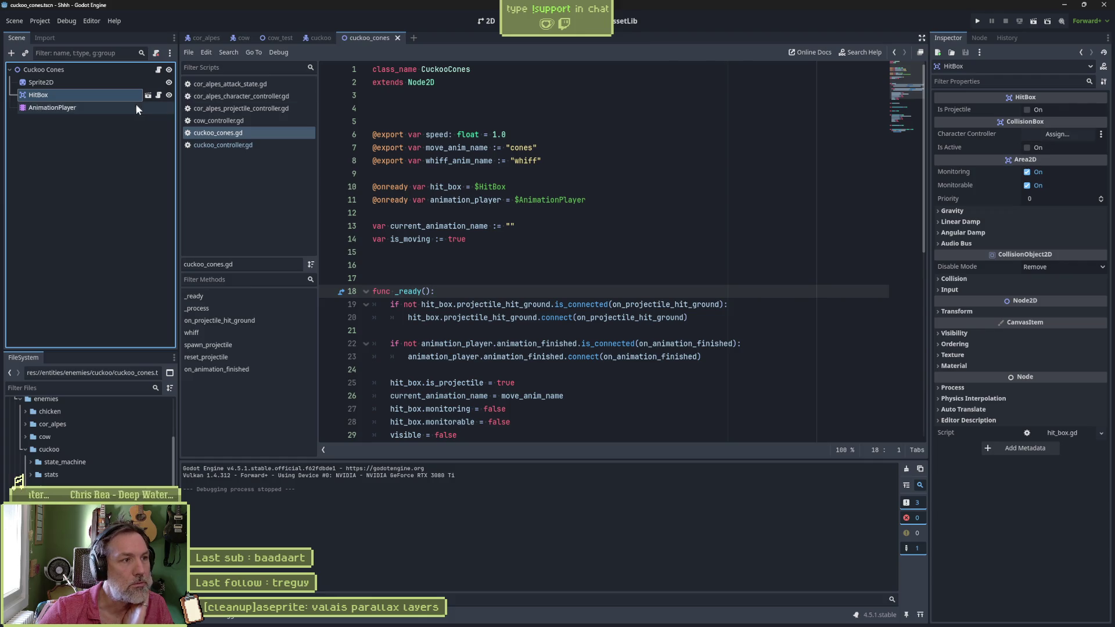
{"action": "left_click", "coordinate": [90, 82]}
{"action": "scroll", "coordinate": [987, 331], "scroll_direction": "down", "scroll_amount": 5}
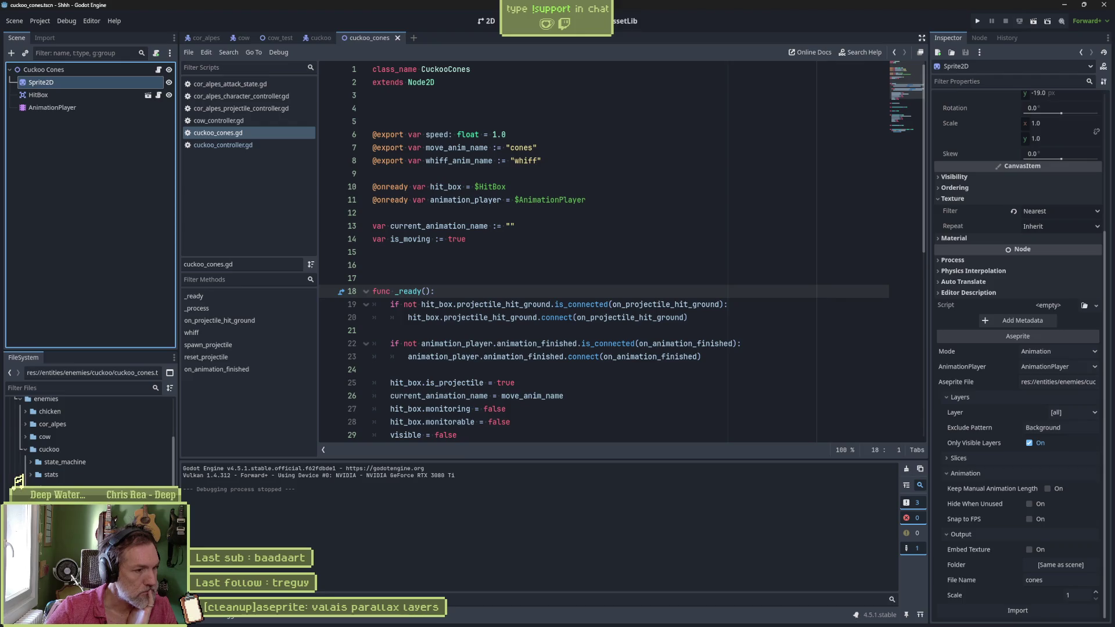
{"action": "scroll", "coordinate": [24, 481], "scroll_direction": "down", "scroll_amount": 5}
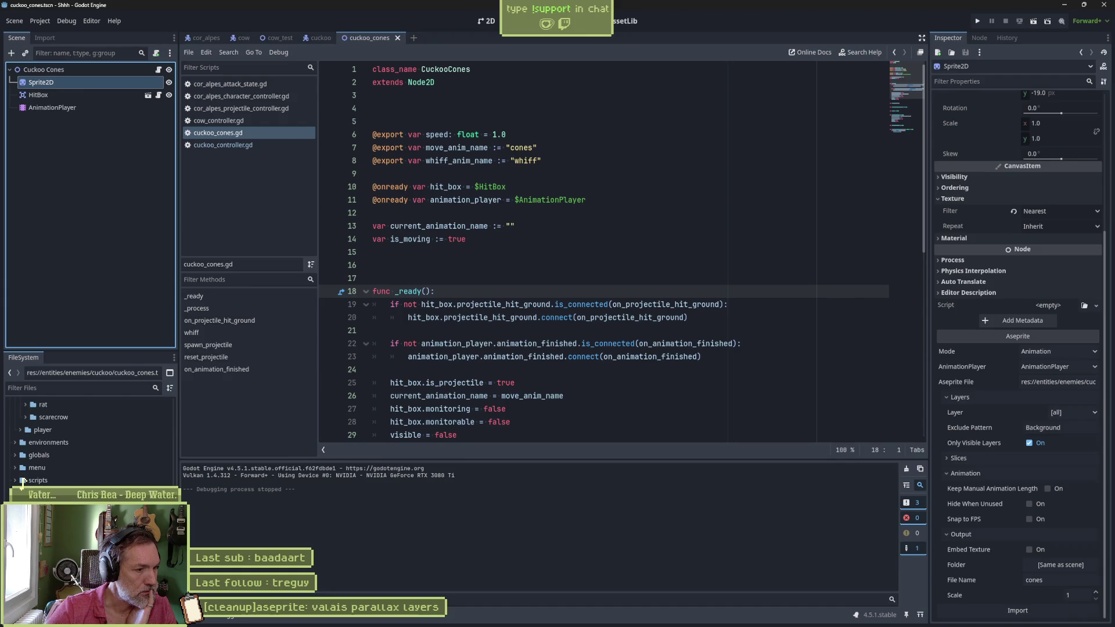
{"action": "left_click", "coordinate": [18, 491]}
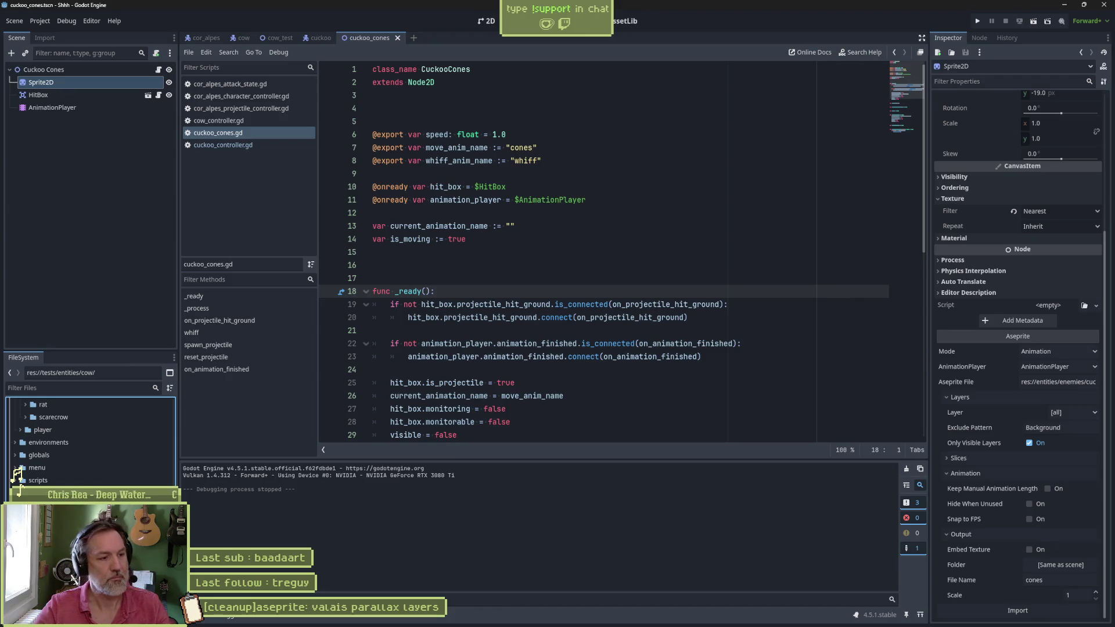
Step: Duplicate the cow test folder as a new folder named cuckoo
{"action": "key", "text": "ctrl+d"}
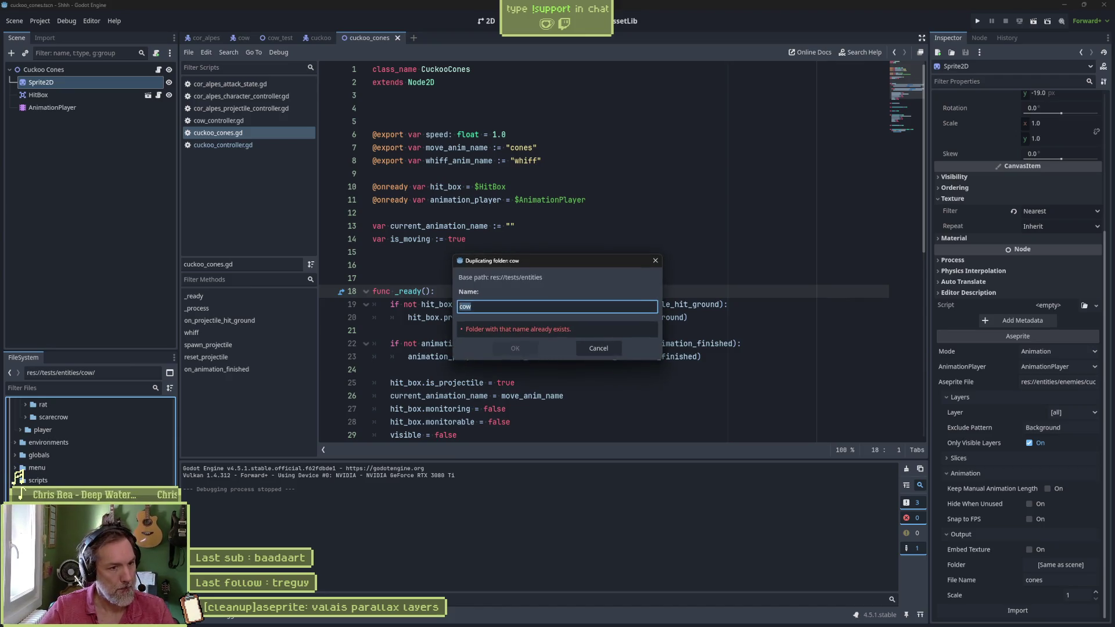
{"action": "type", "text": "cuckoo"}
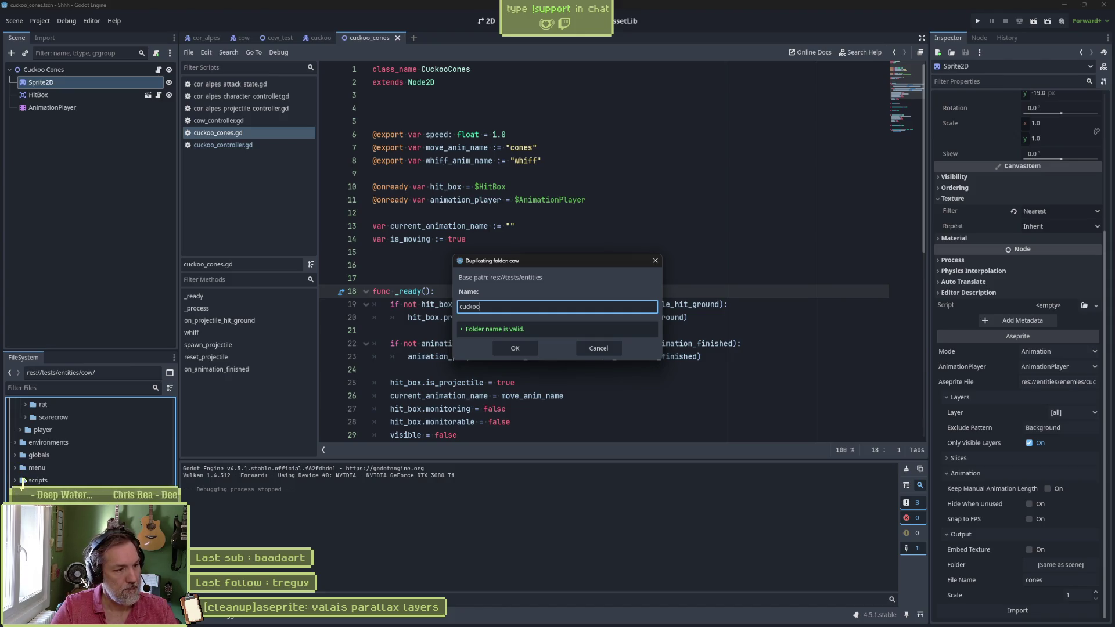
{"action": "key", "text": "Return"}
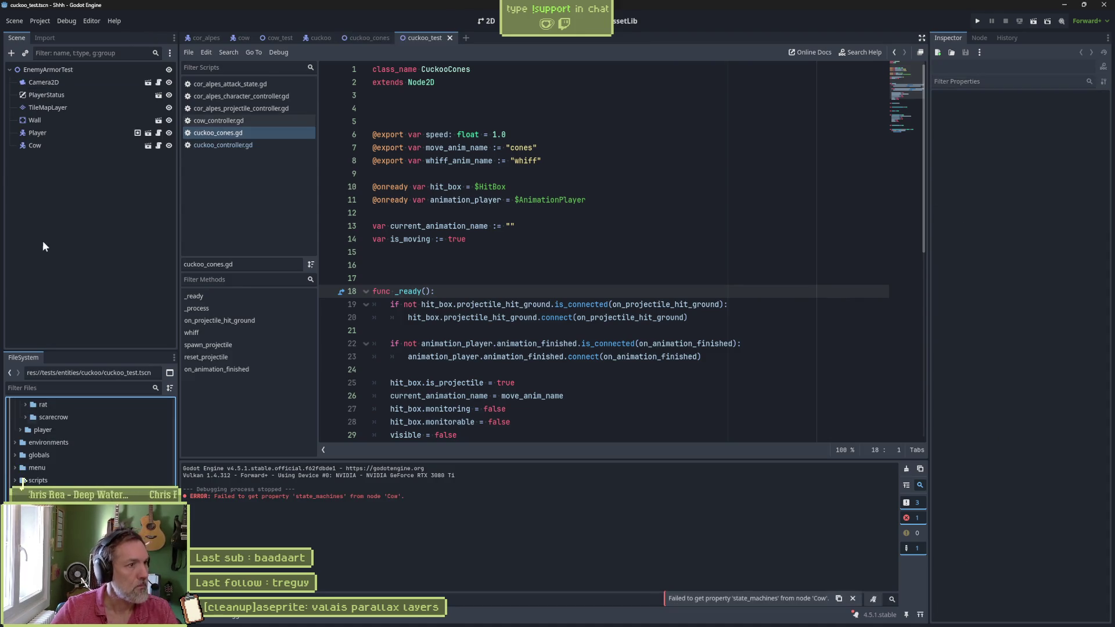
Step: Delete the Cow node and instance the cuckoo scene in its place
{"action": "left_click", "coordinate": [70, 145]}
{"action": "key", "text": "Delete"}
{"action": "key", "text": "Return"}
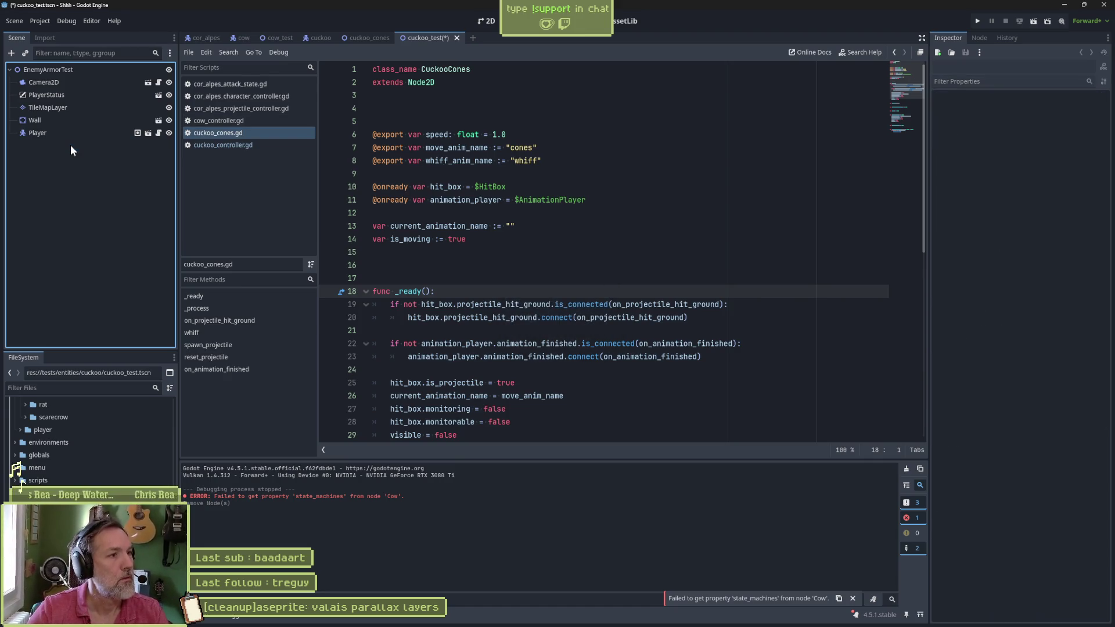
{"action": "key", "text": "ctrl+shift+a"}
{"action": "type", "text": "c"}
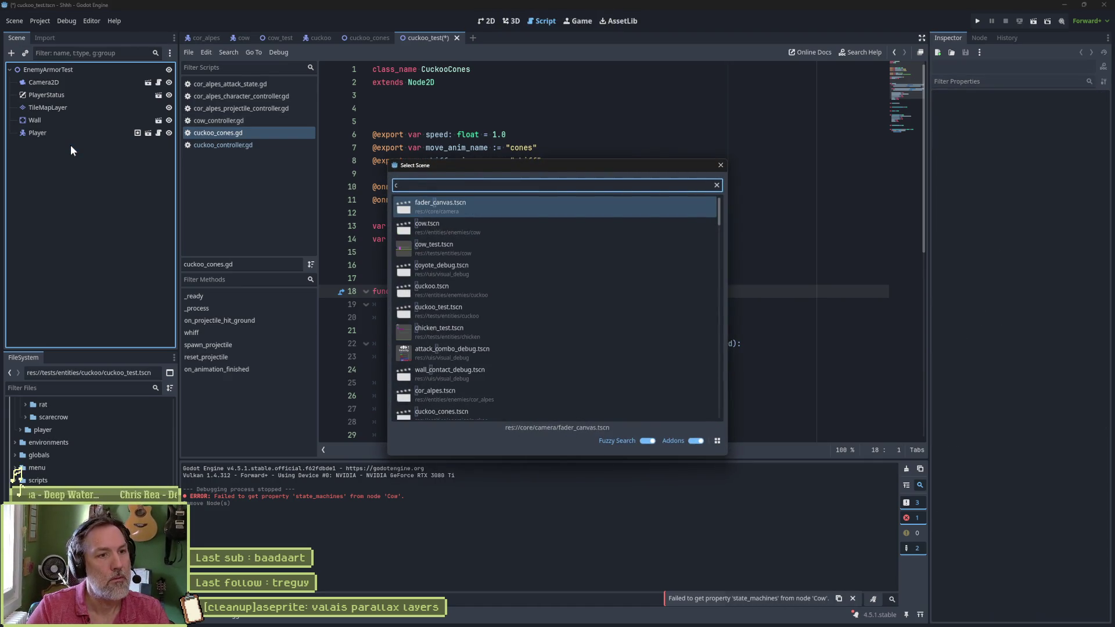
{"action": "type", "text": "uckoo"}
{"action": "key", "text": "Return"}
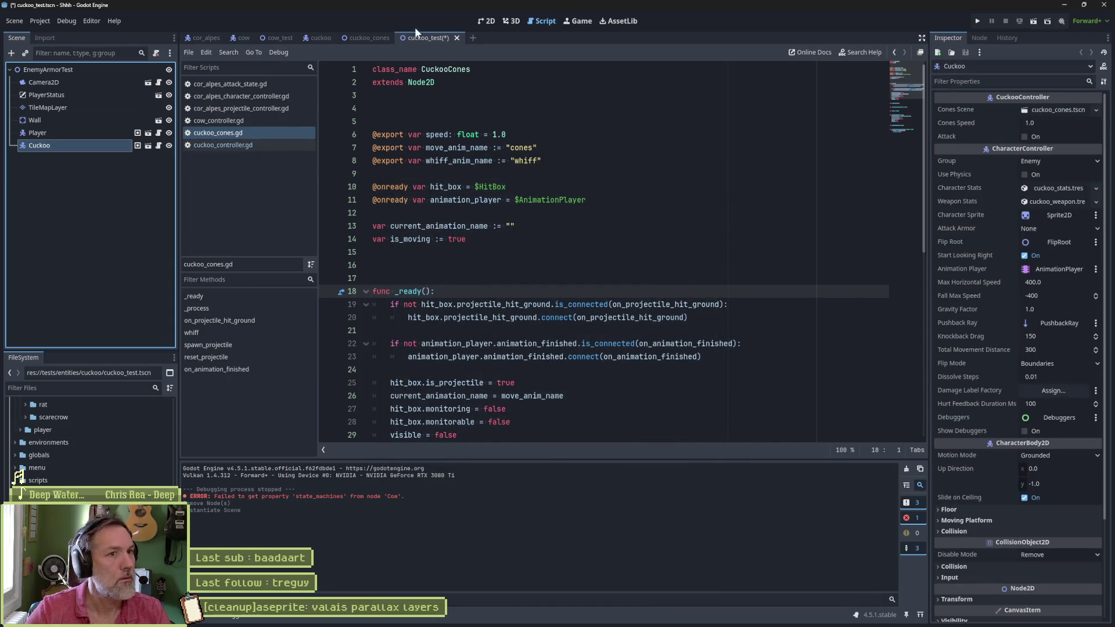
Step: Test-run the cuckoo_test scene from the 2D view with F6, then stop it
{"action": "left_click", "coordinate": [486, 23]}
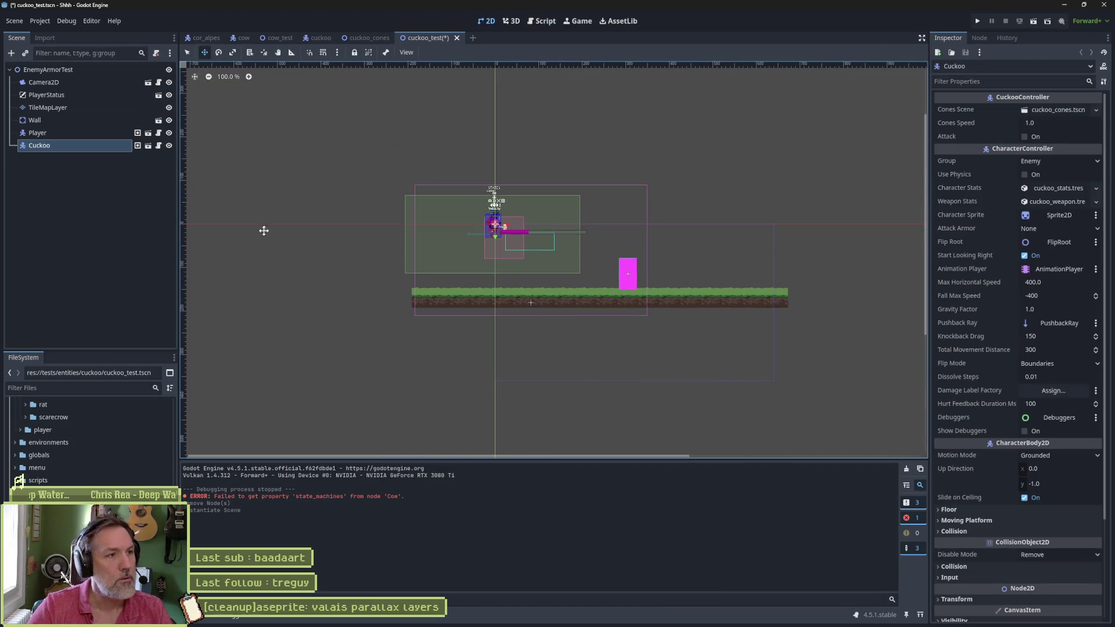
{"action": "key", "text": "F6"}
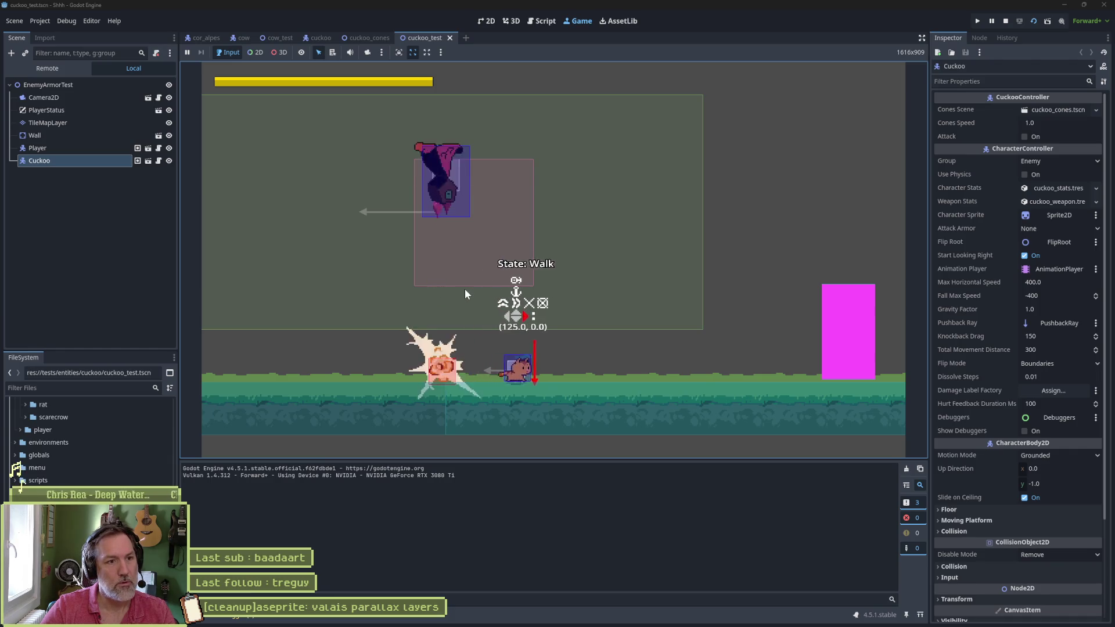
{"action": "key", "text": "F8"}
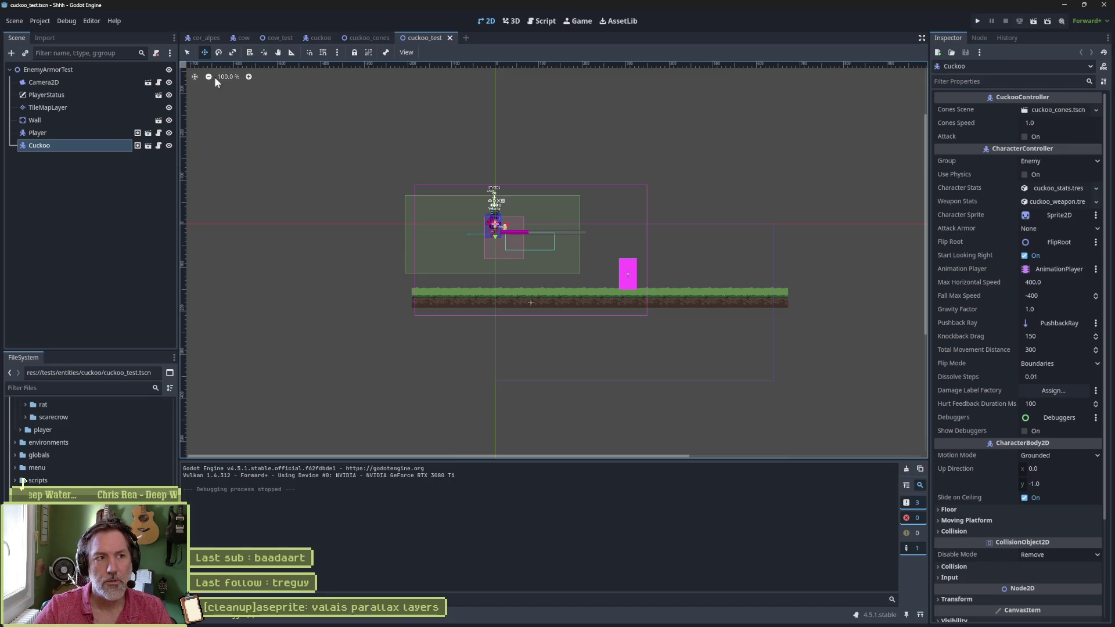
{"action": "key", "text": "alt+shift+o"}
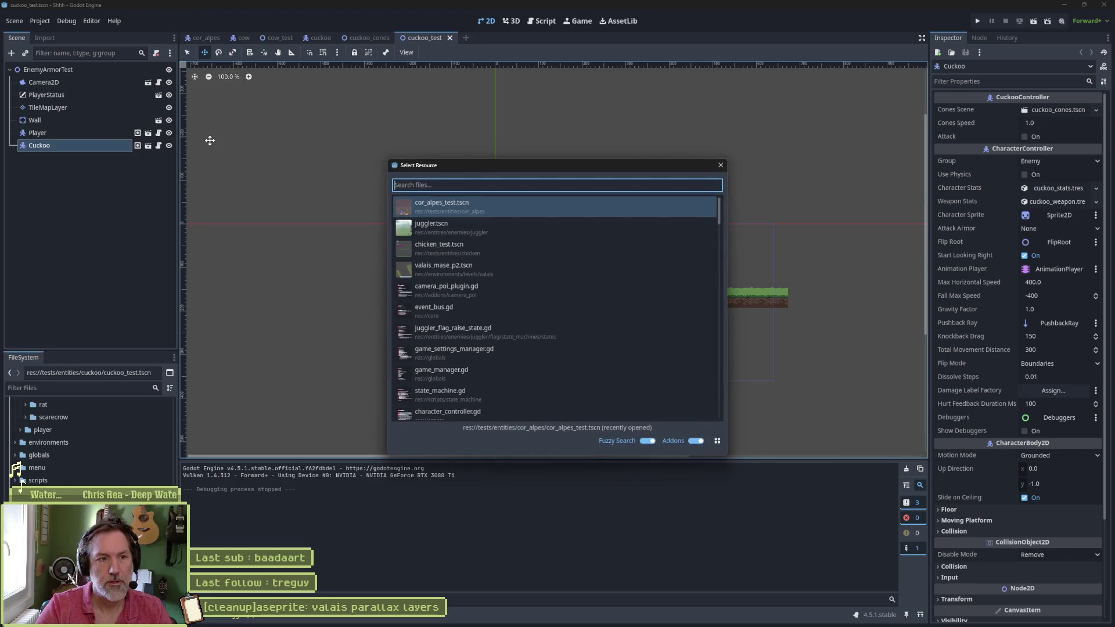
Step: Quick-open the valais_mase_p2.tscn level and pan around its layout
{"action": "type", "text": "valai"}
{"action": "key", "text": "Down"}
{"action": "key", "text": "Return"}
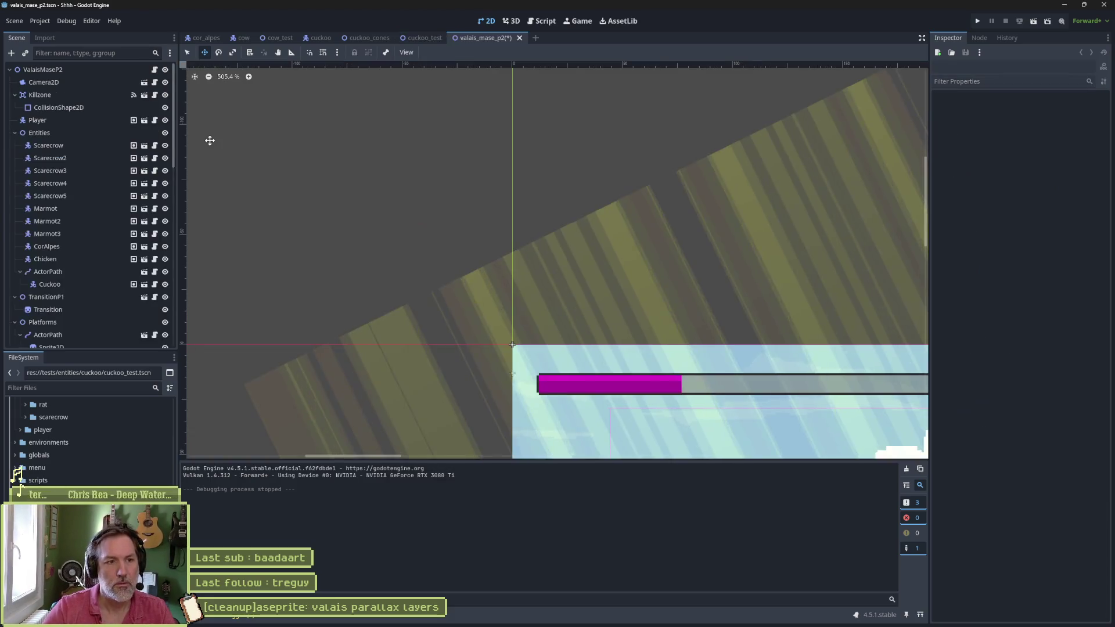
{"action": "scroll", "coordinate": [633, 331], "scroll_direction": "down", "scroll_amount": 3}
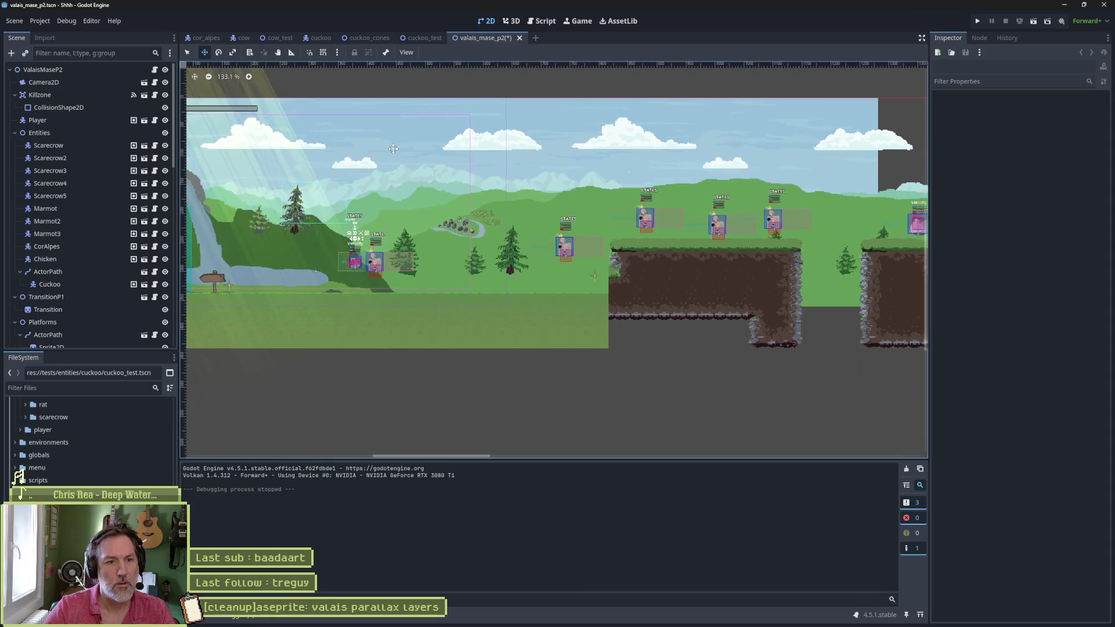
{"action": "scroll", "coordinate": [796, 228], "scroll_direction": "down", "scroll_amount": 2}
{"action": "scroll", "coordinate": [697, 244], "scroll_direction": "right", "scroll_amount": 5}
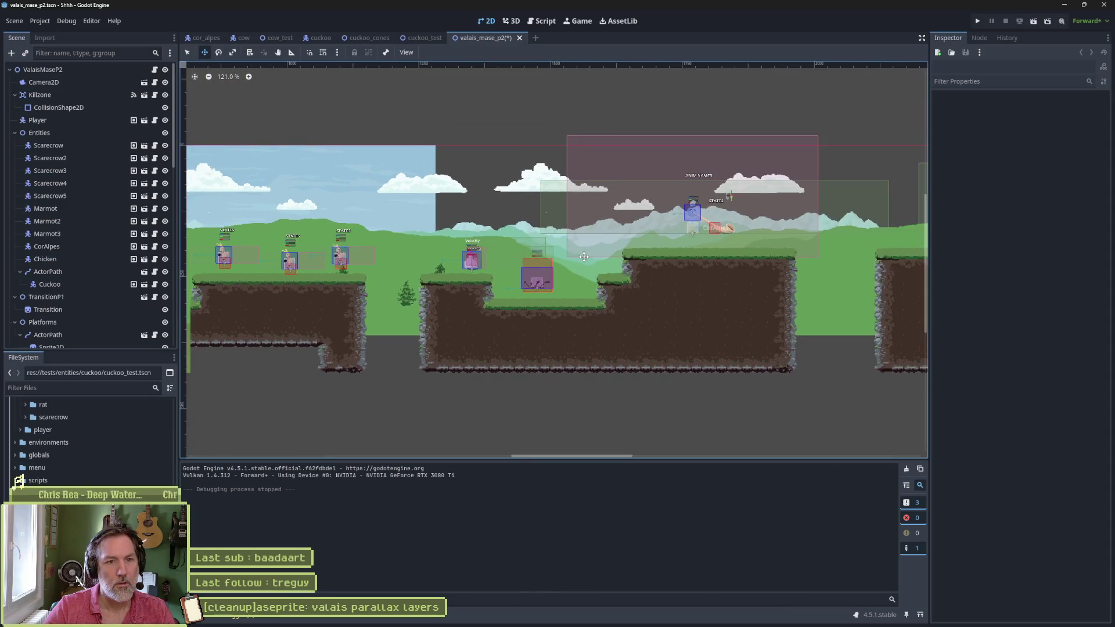
{"action": "scroll", "coordinate": [845, 243], "scroll_direction": "right", "scroll_amount": 3}
{"action": "scroll", "coordinate": [495, 234], "scroll_direction": "up", "scroll_amount": 3}
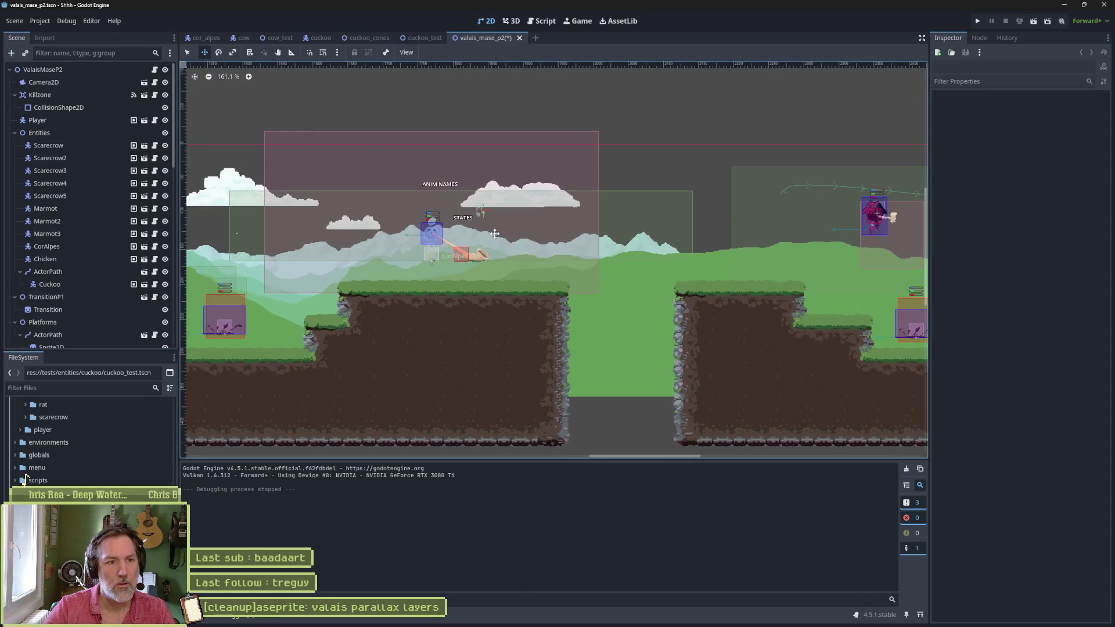
Step: Duplicate the SpawnDebug marker as SpawnDebug2 and move it in the level
{"action": "left_click", "coordinate": [480, 208]}
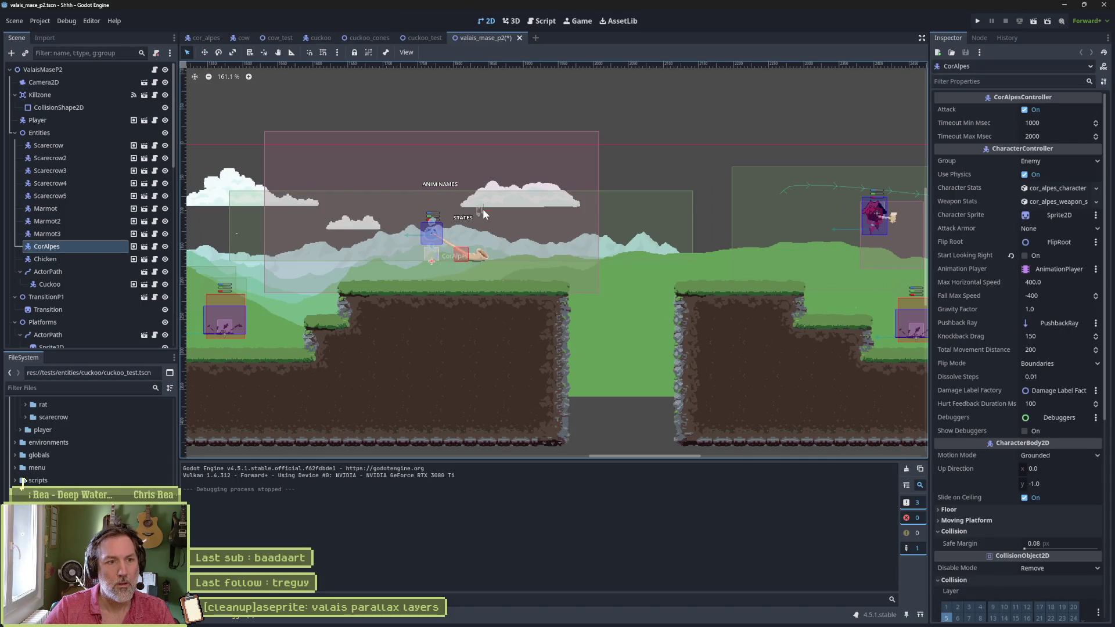
{"action": "scroll", "coordinate": [113, 204], "scroll_direction": "down", "scroll_amount": 5}
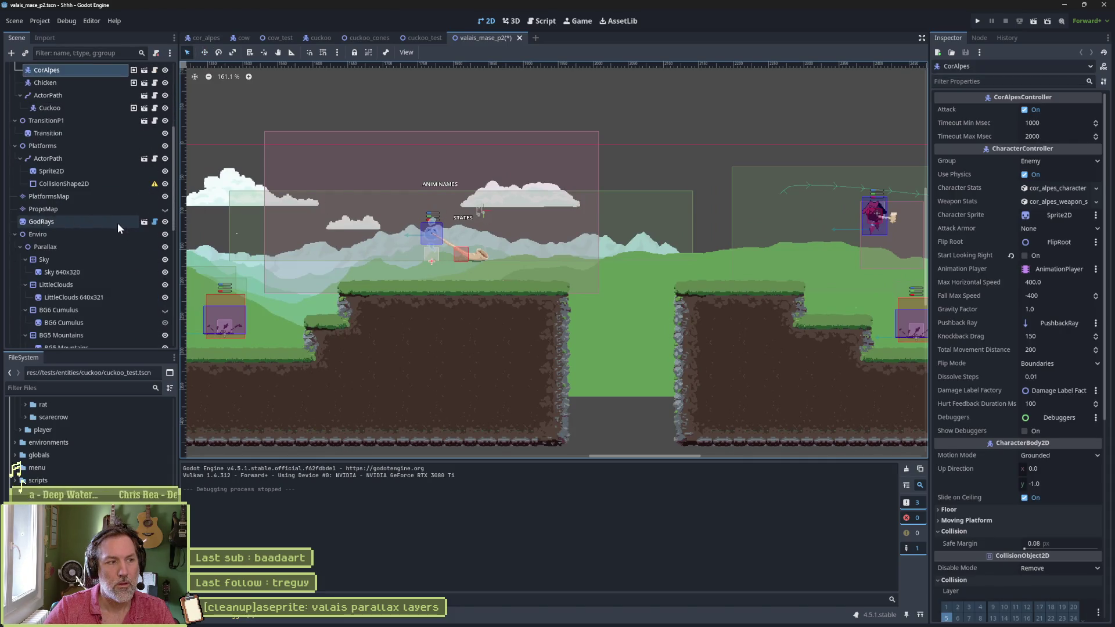
{"action": "scroll", "coordinate": [116, 224], "scroll_direction": "down", "scroll_amount": 8}
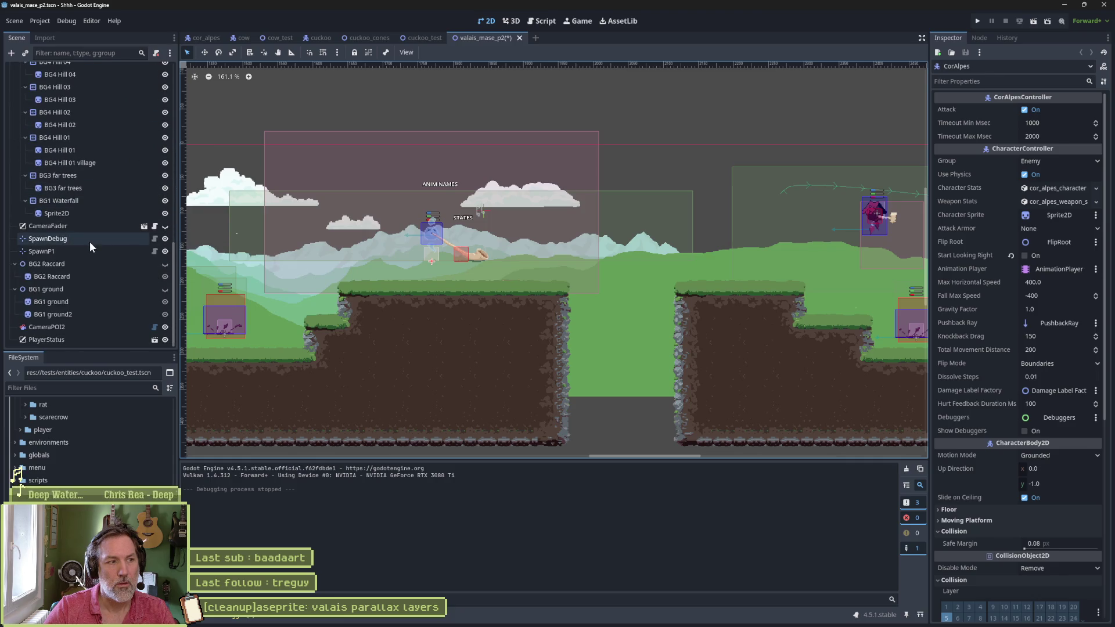
{"action": "left_click", "coordinate": [87, 240]}
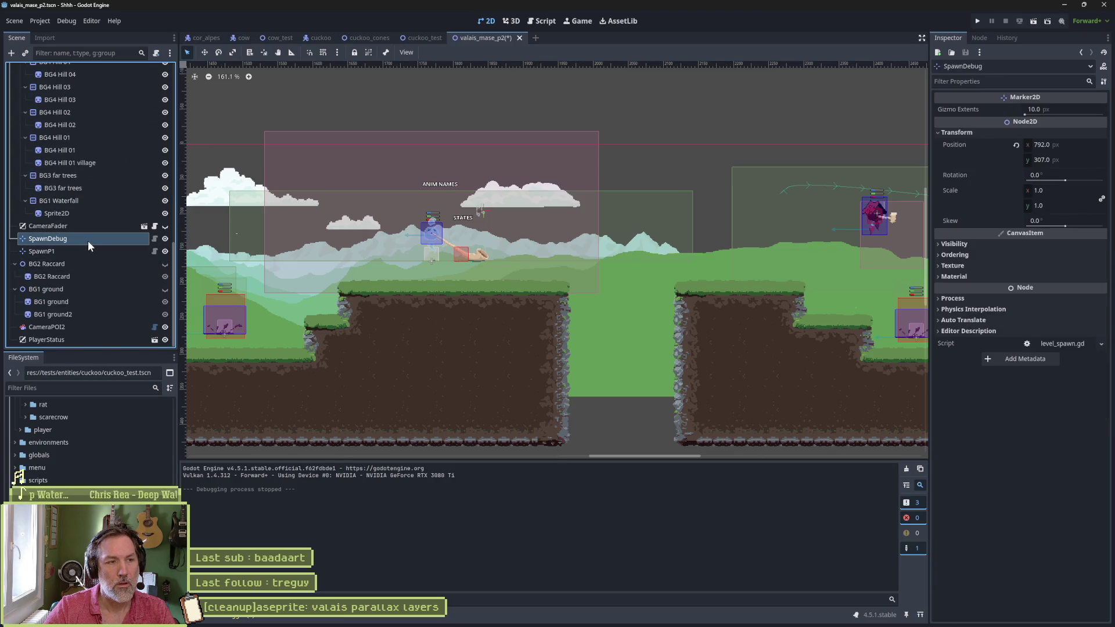
{"action": "key", "text": "ctrl+d"}
{"action": "scroll", "coordinate": [372, 273], "scroll_direction": "down", "scroll_amount": 3}
{"action": "key", "text": "w"}
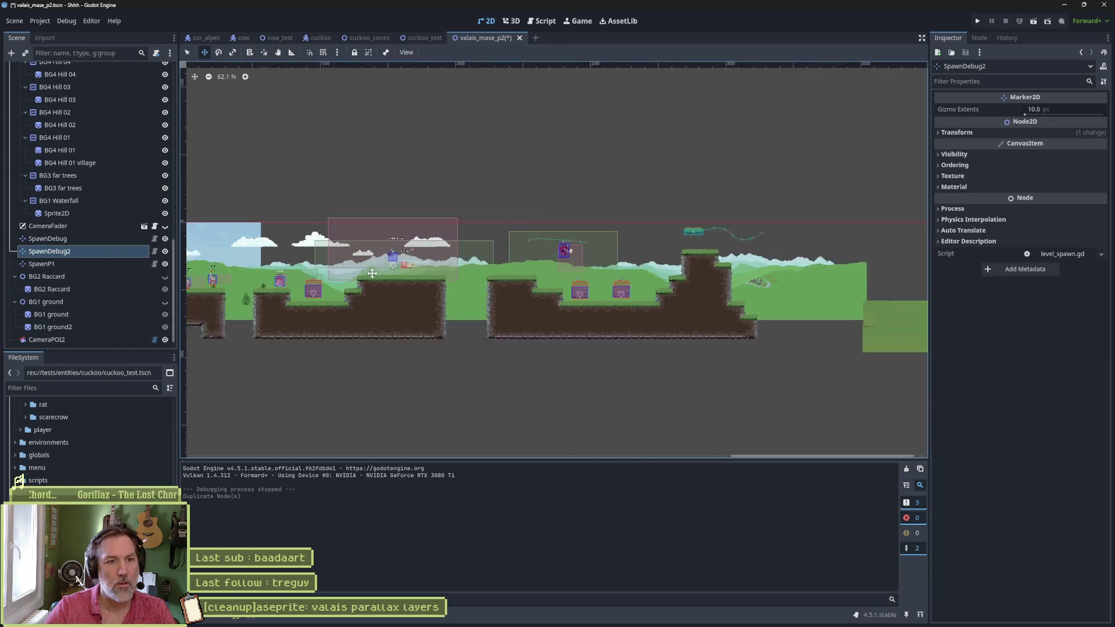
{"action": "scroll", "coordinate": [372, 273], "scroll_direction": "down", "scroll_amount": 4}
{"action": "scroll", "coordinate": [466, 280], "scroll_direction": "up", "scroll_amount": 3}
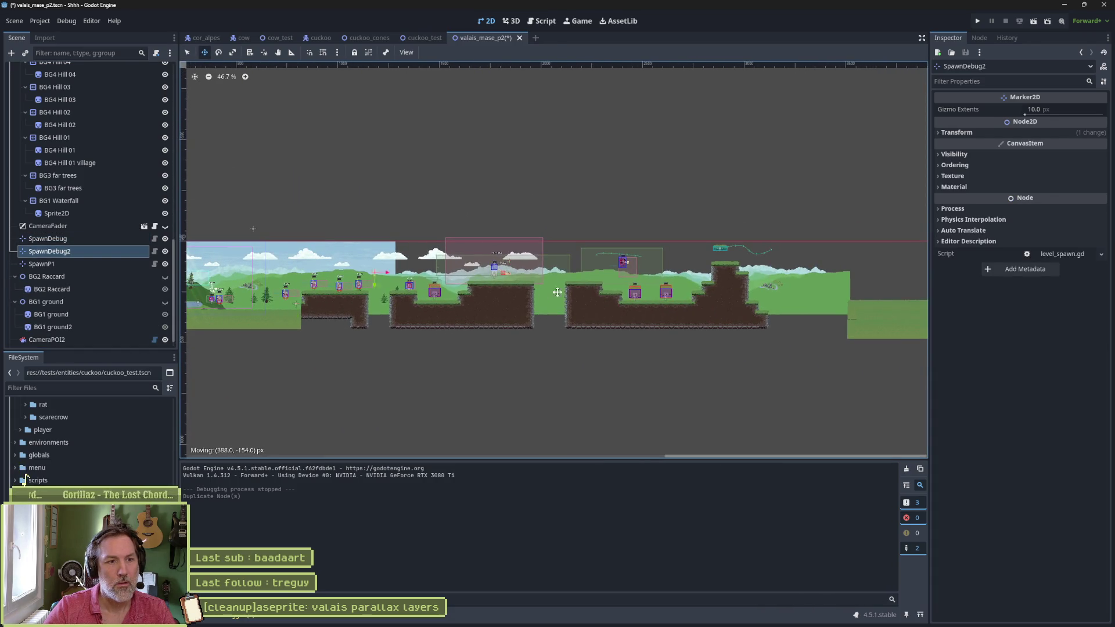
{"action": "scroll", "coordinate": [71, 93], "scroll_direction": "up", "scroll_amount": 15}
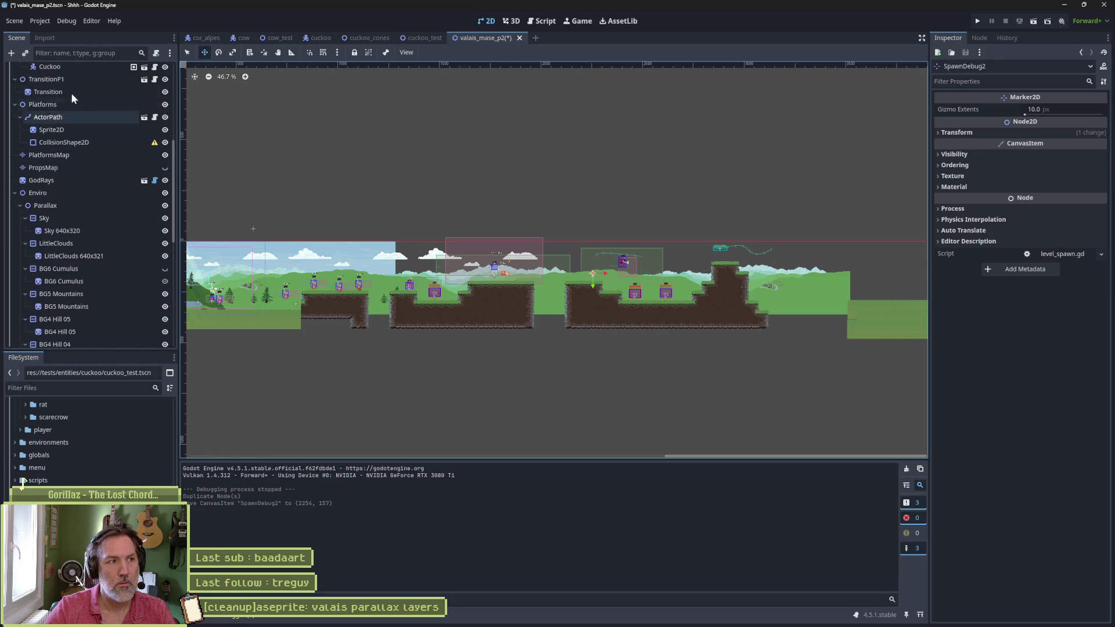
Step: Set the ValaisMaseP2 root's Spawn to SpawnDebug2 and test-run the level
{"action": "left_click", "coordinate": [57, 74]}
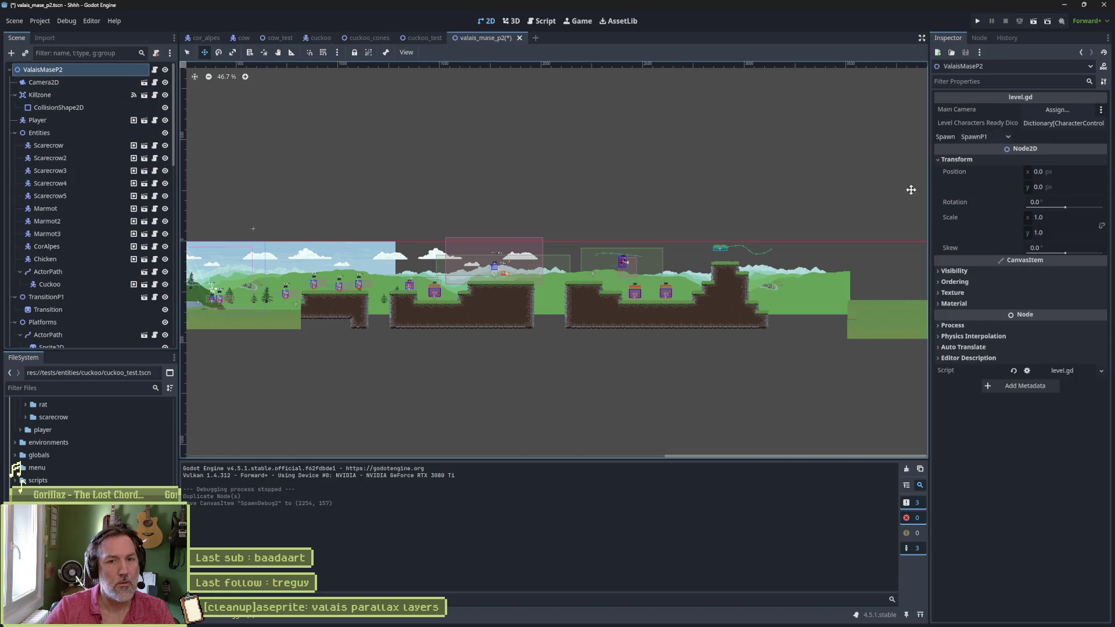
{"action": "left_click", "coordinate": [999, 136]}
{"action": "left_click", "coordinate": [1001, 163]}
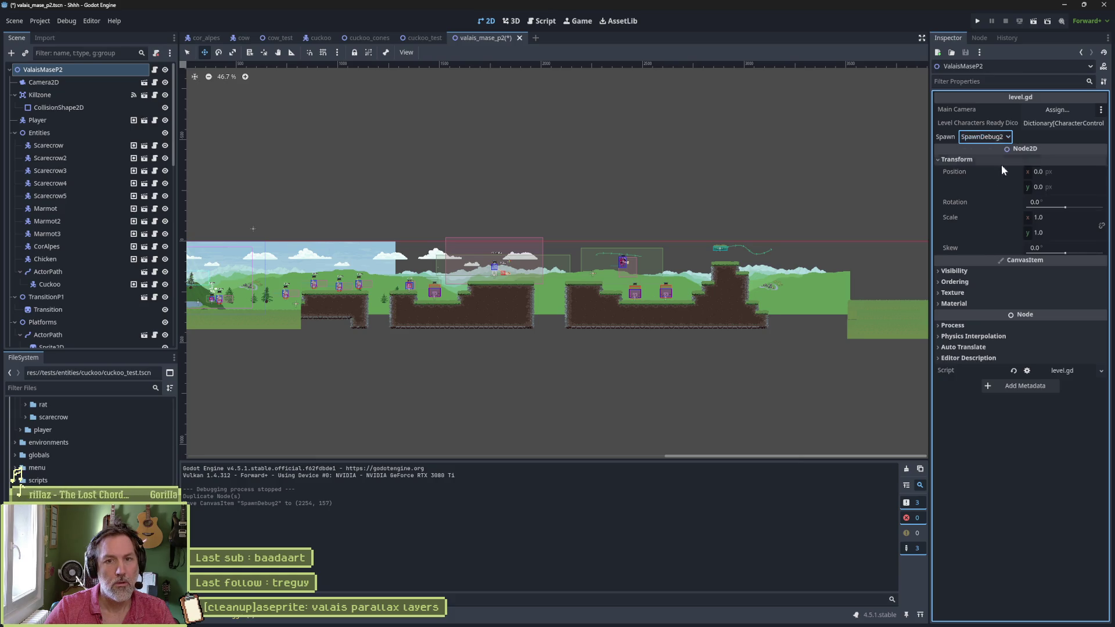
{"action": "key", "text": "F6"}
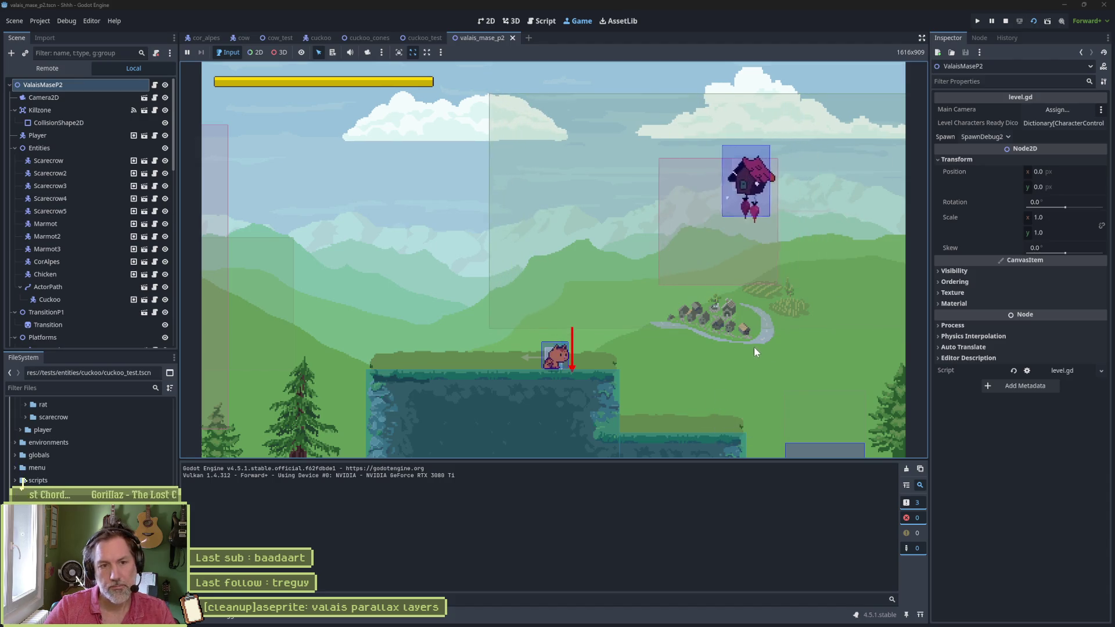
{"action": "key", "text": "F8"}
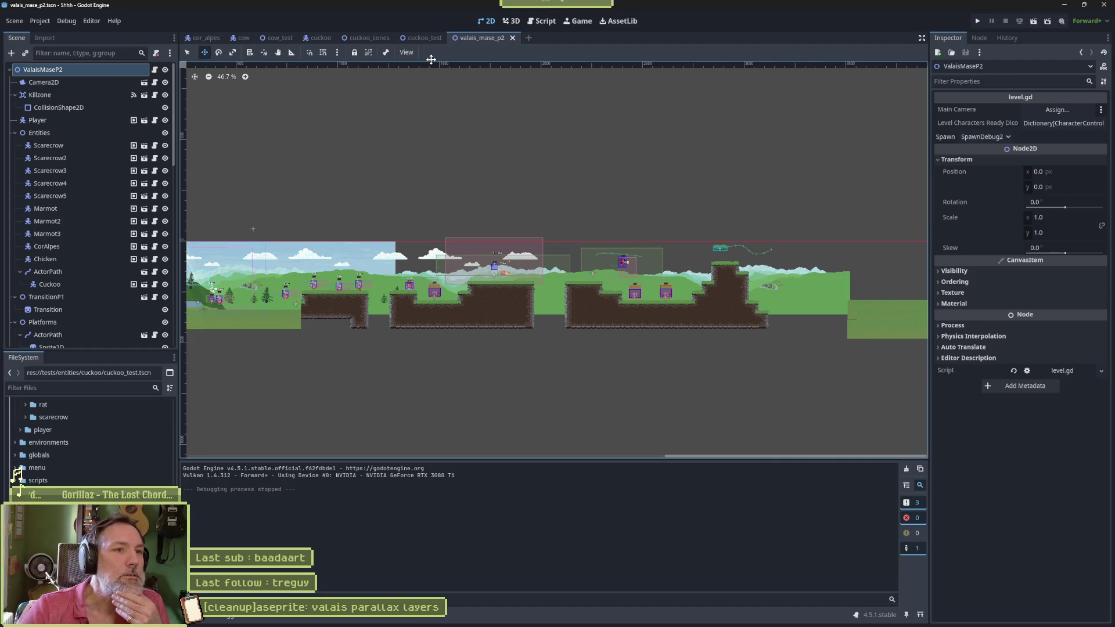
{"action": "left_click", "coordinate": [420, 36]}
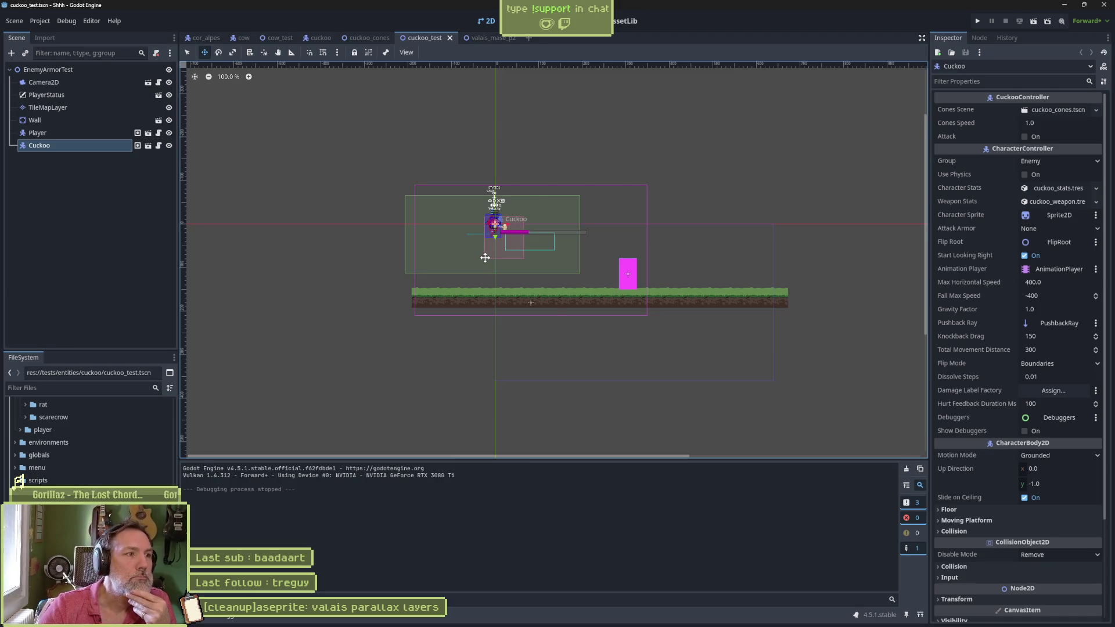
Step: Run cuckoo_test and have the player walk left, jump and attack the cuckoo
{"action": "scroll", "coordinate": [484, 257], "scroll_direction": "up", "scroll_amount": 5}
{"action": "scroll", "coordinate": [484, 257], "scroll_direction": "up", "scroll_amount": 4}
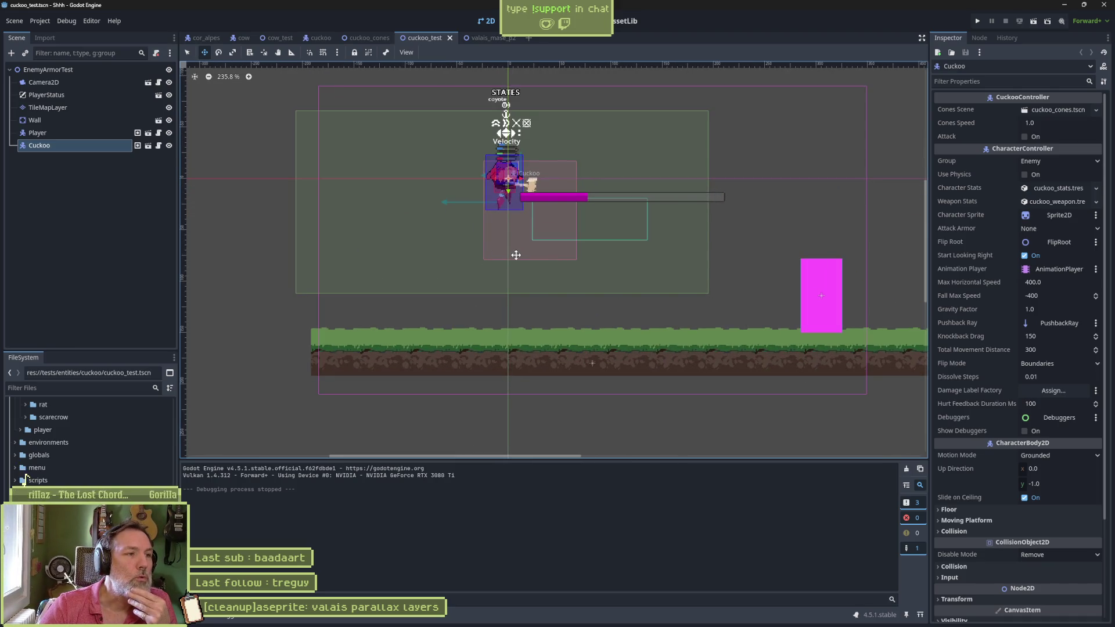
{"action": "key", "text": "F6"}
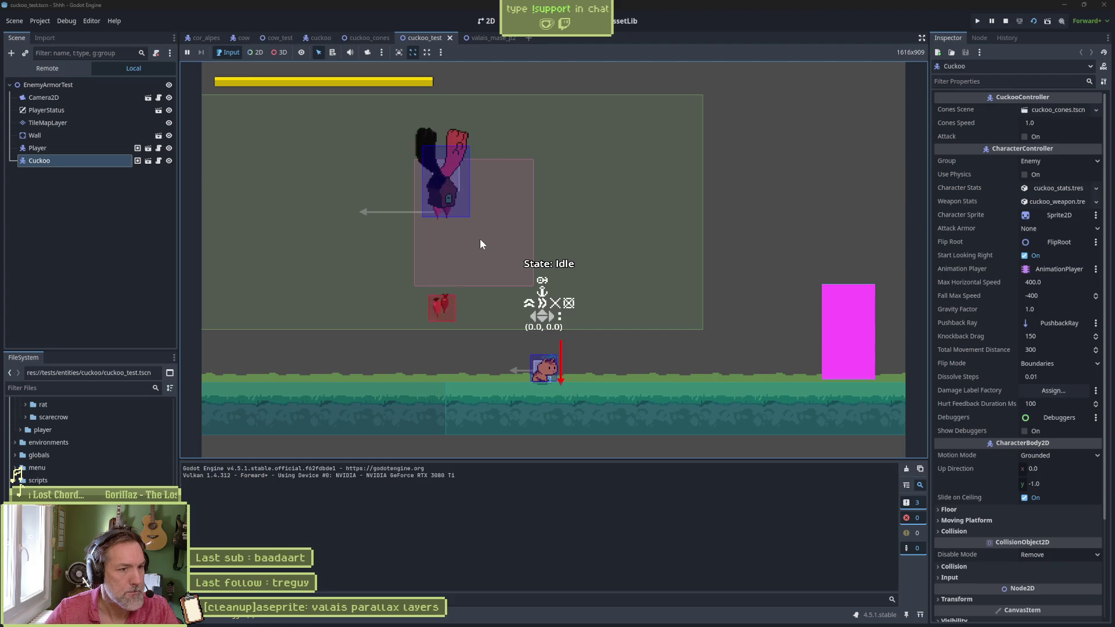
{"action": "key", "text": "Left"}
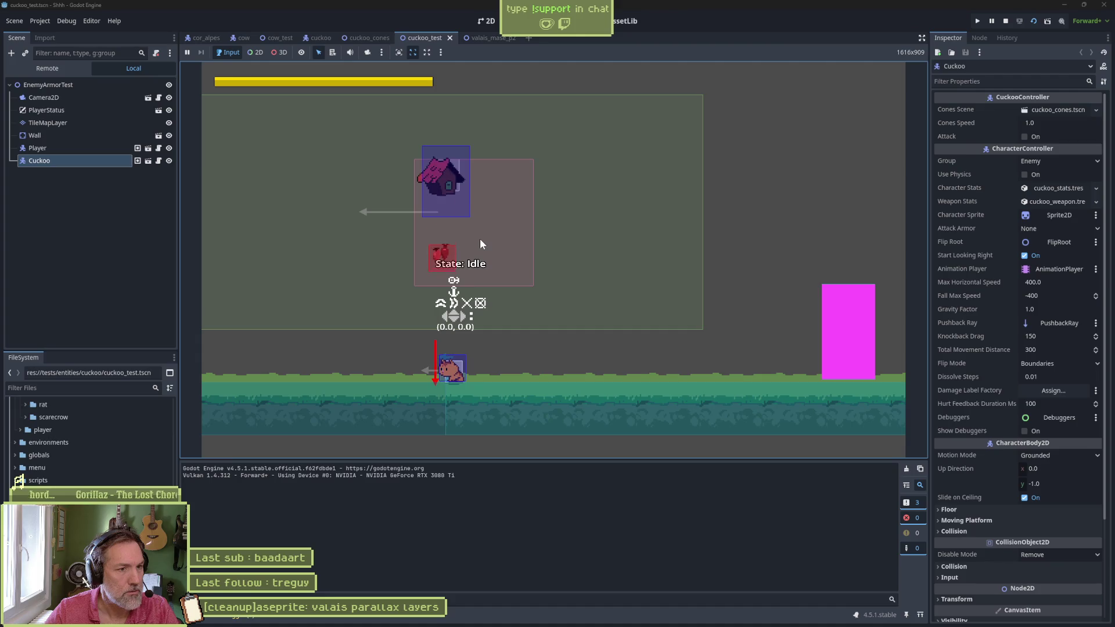
{"action": "key", "text": "Up"}
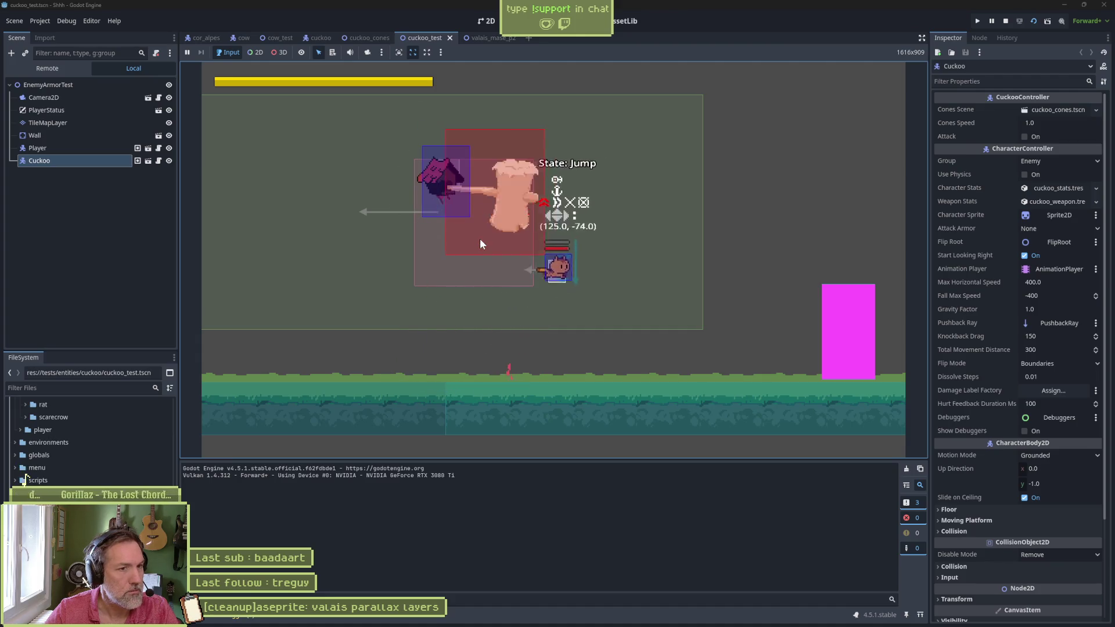
{"action": "key", "text": "F8"}
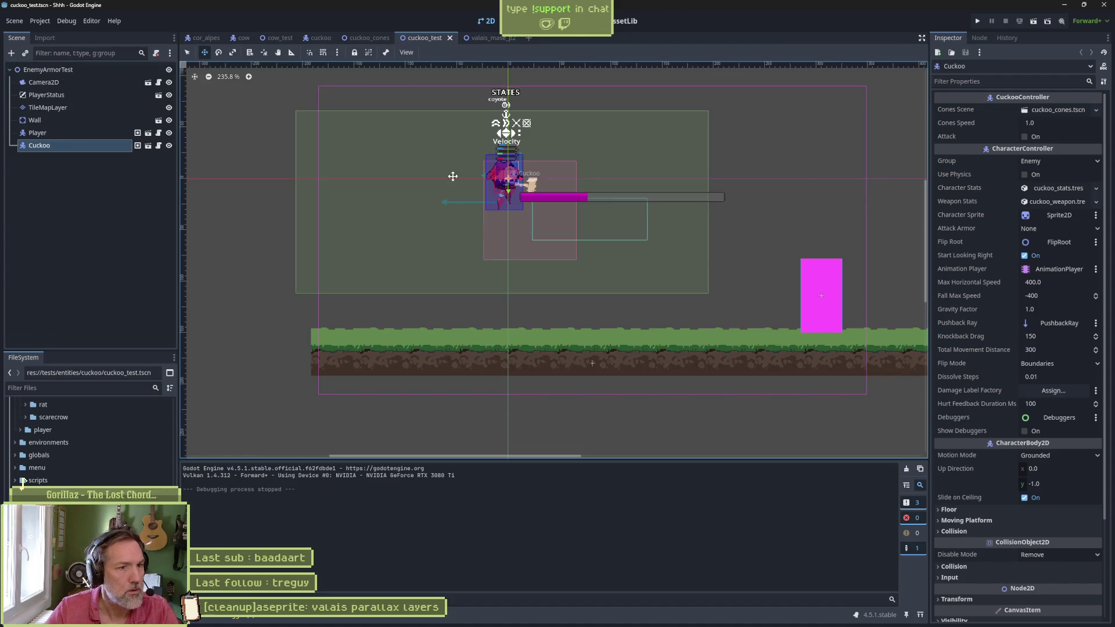
Step: Move the Cuckoo down to (9, 60), save, rerun the scene and view errors
{"action": "left_click_drag", "start_coordinate": [525, 239], "coordinate": [530, 292]}
{"action": "key", "text": "ctrl+s"}
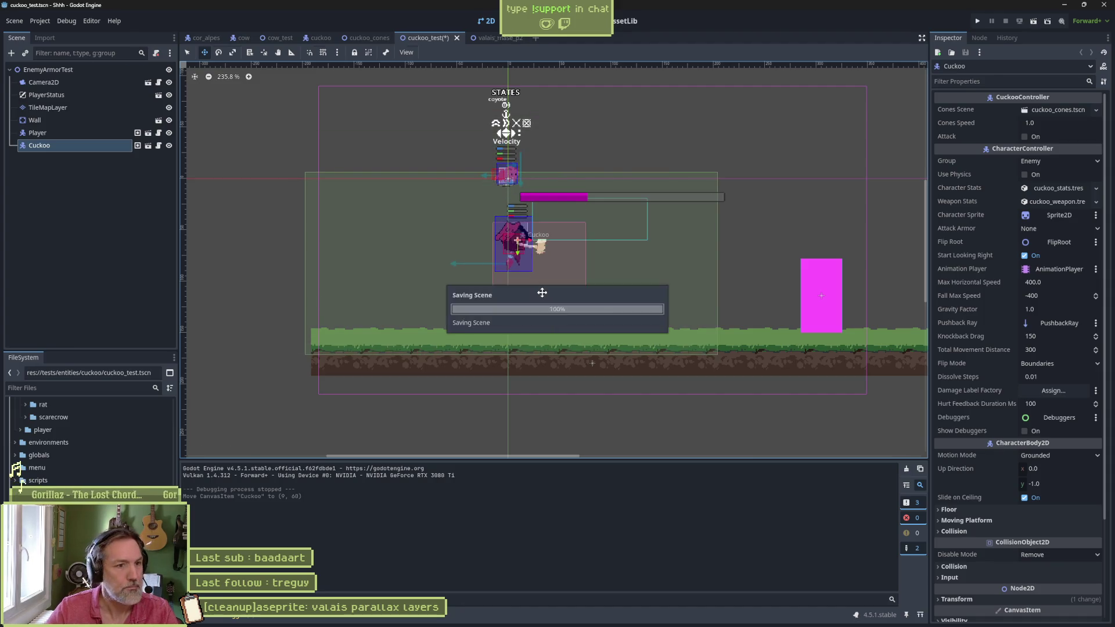
{"action": "key", "text": "F6"}
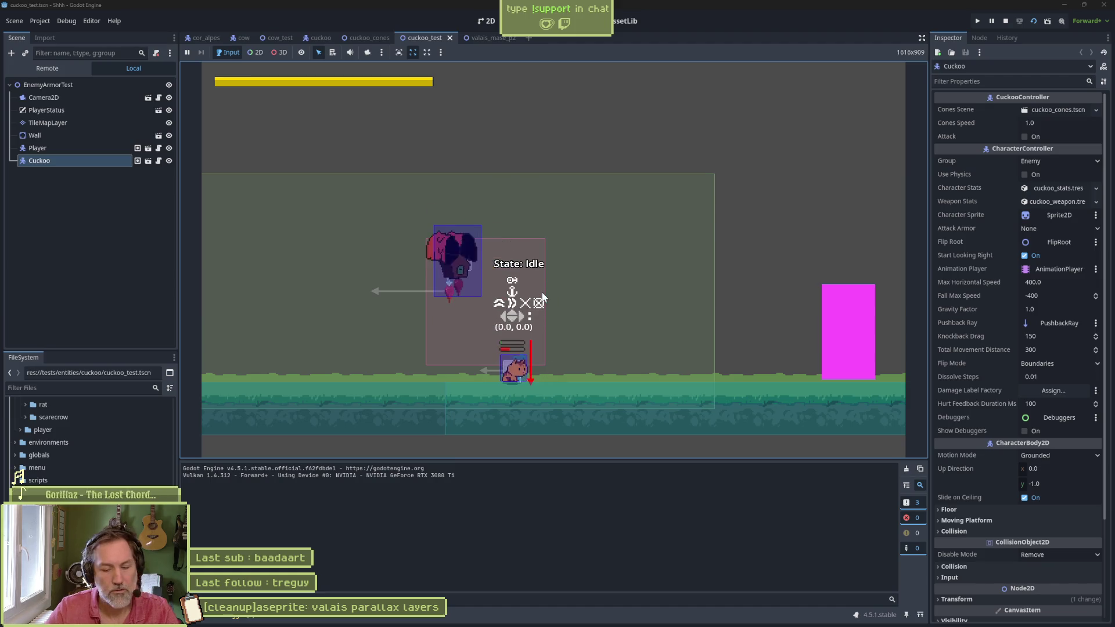
{"action": "key", "text": "F8"}
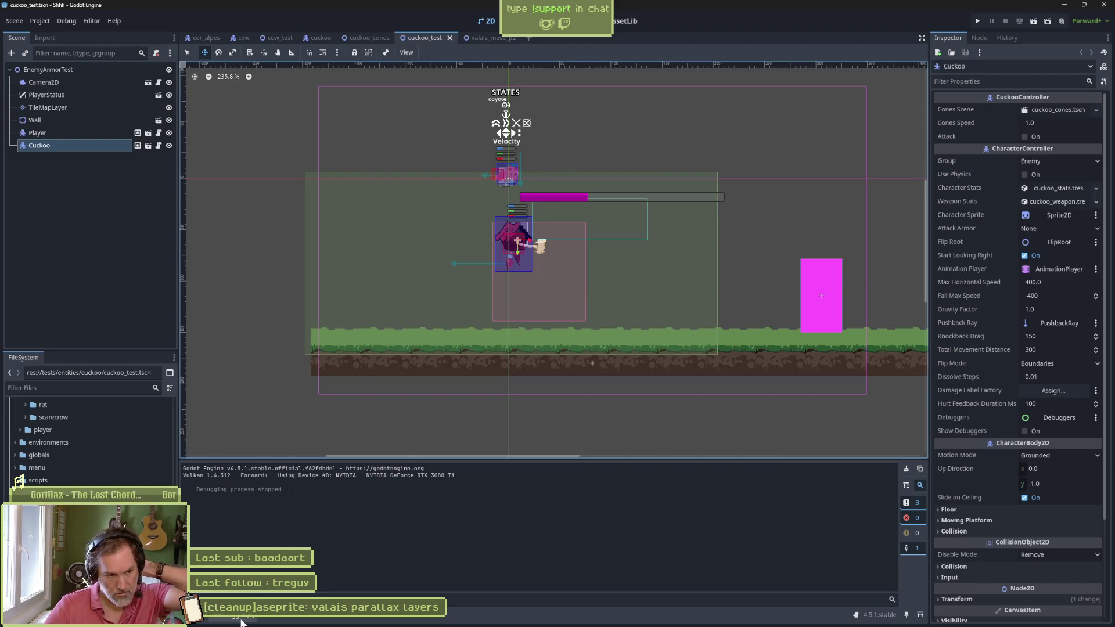
{"action": "left_click", "coordinate": [241, 616]}
Step: Review the two weapon_stats errors, then open the cuckoo scene from the Cuckoo node
{"action": "left_click", "coordinate": [243, 466]}
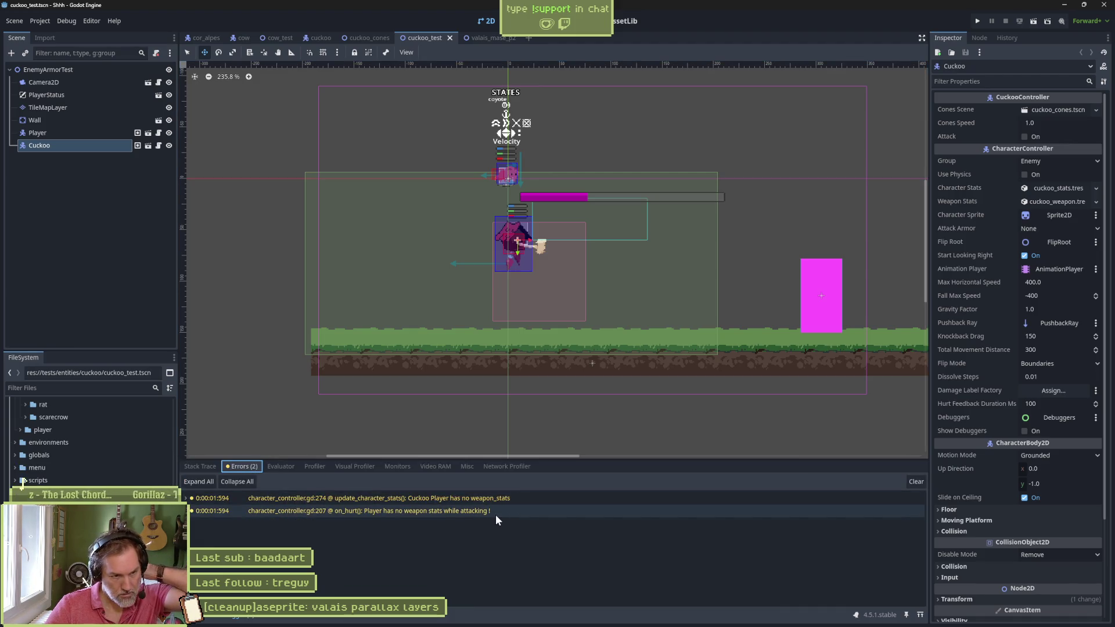
{"action": "mouse_move", "coordinate": [496, 514]}
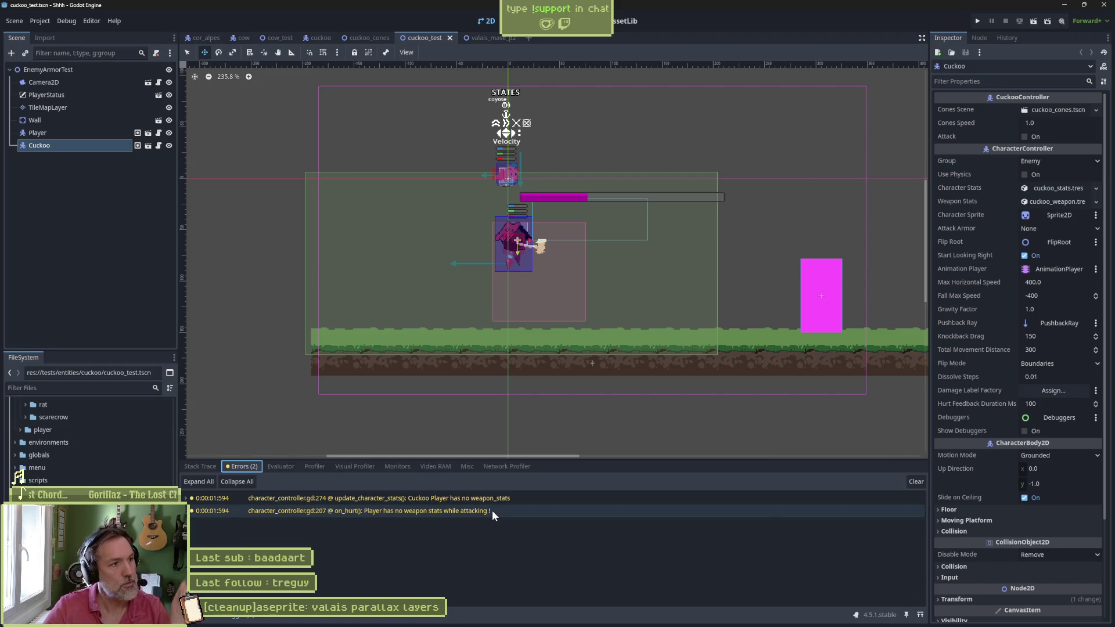
{"action": "left_click", "coordinate": [138, 145]}
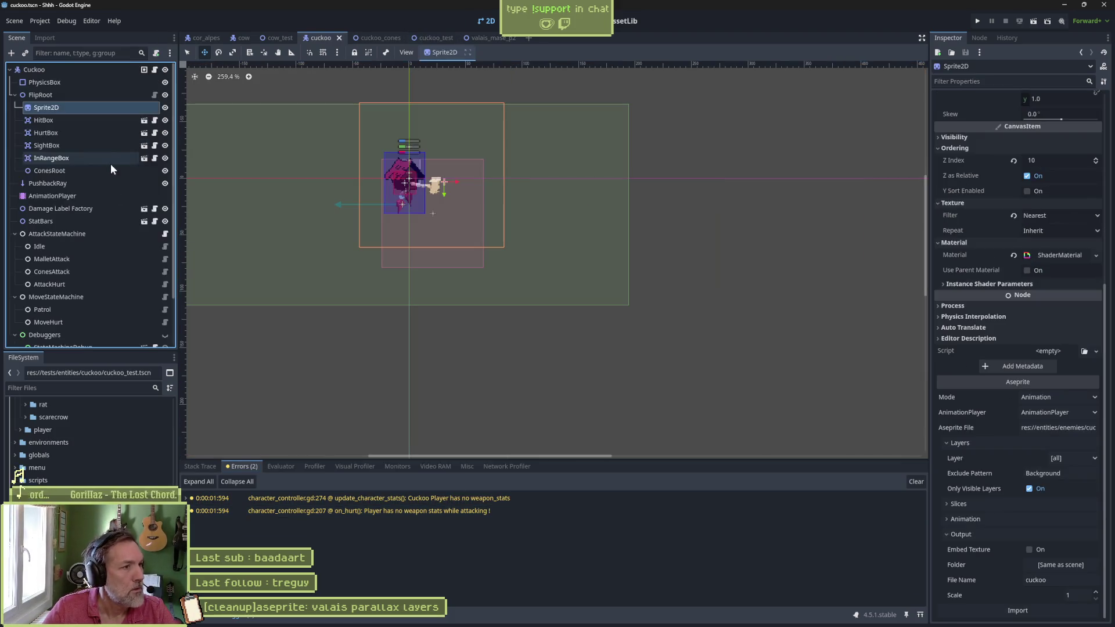
Step: Inspect the MalletAttack and ConesAttack states and the cuckoo_weapon.tres stat values
{"action": "left_click", "coordinate": [83, 259]}
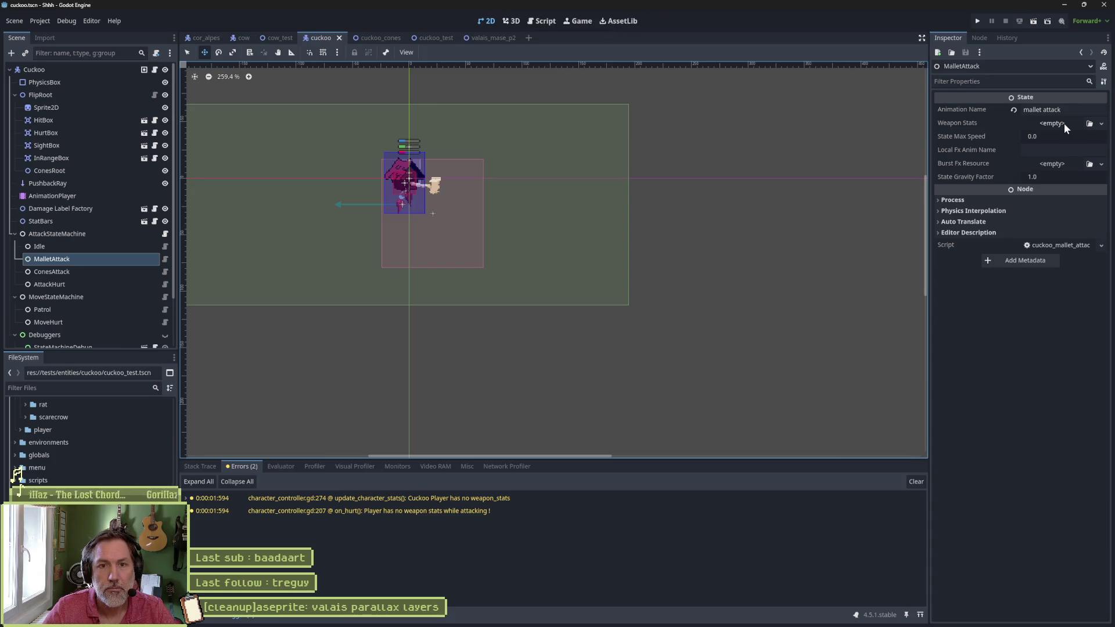
{"action": "left_click", "coordinate": [120, 272]}
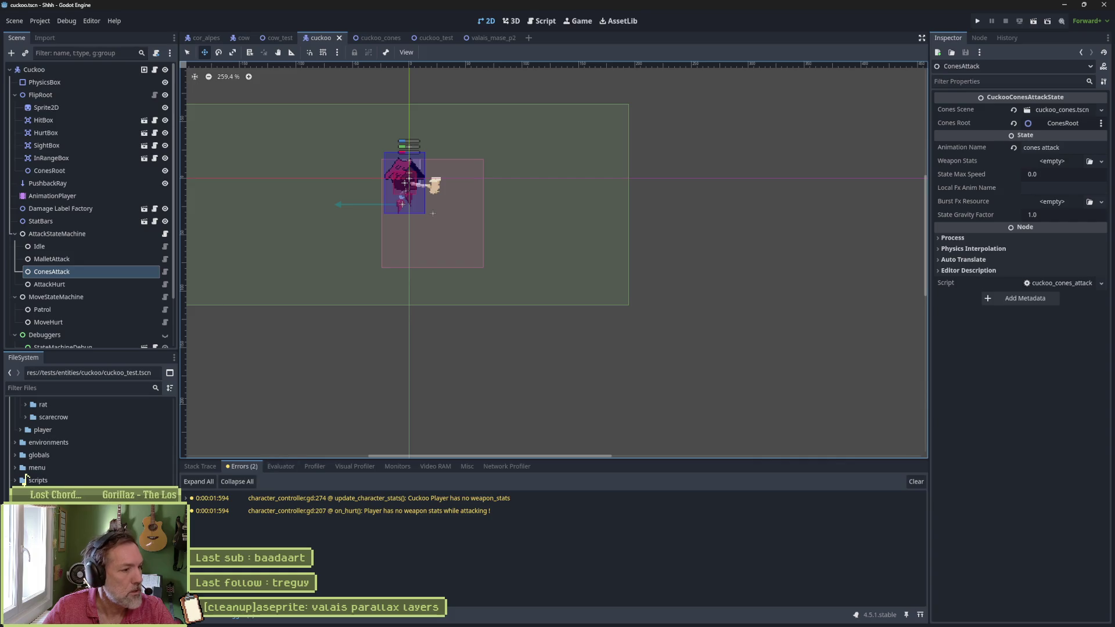
{"action": "scroll", "coordinate": [51, 442], "scroll_direction": "up", "scroll_amount": 3}
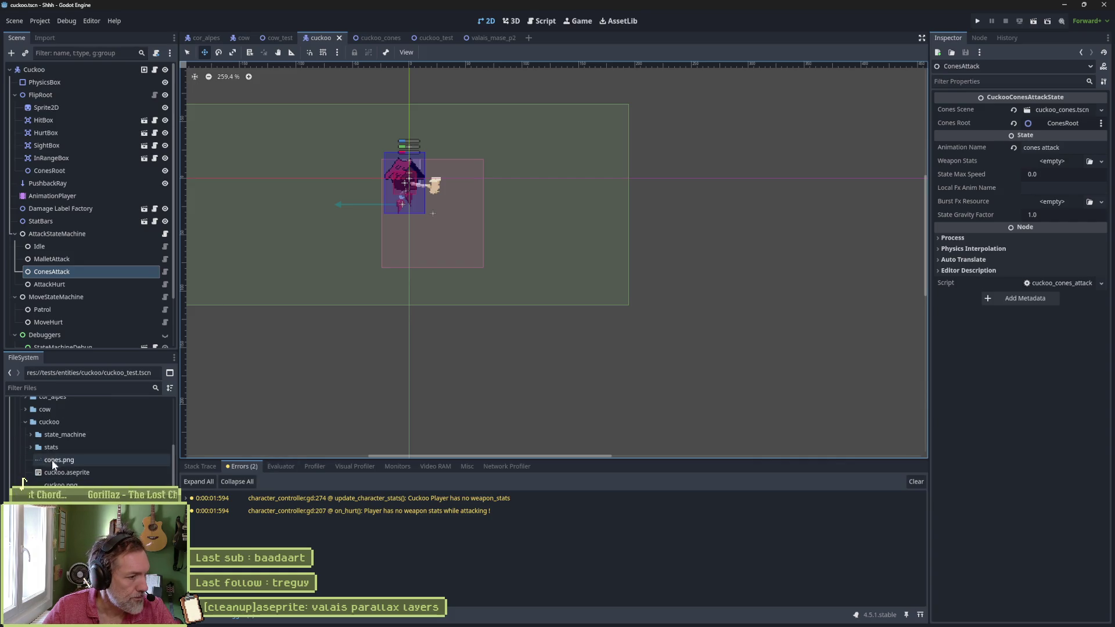
{"action": "left_click", "coordinate": [30, 447]}
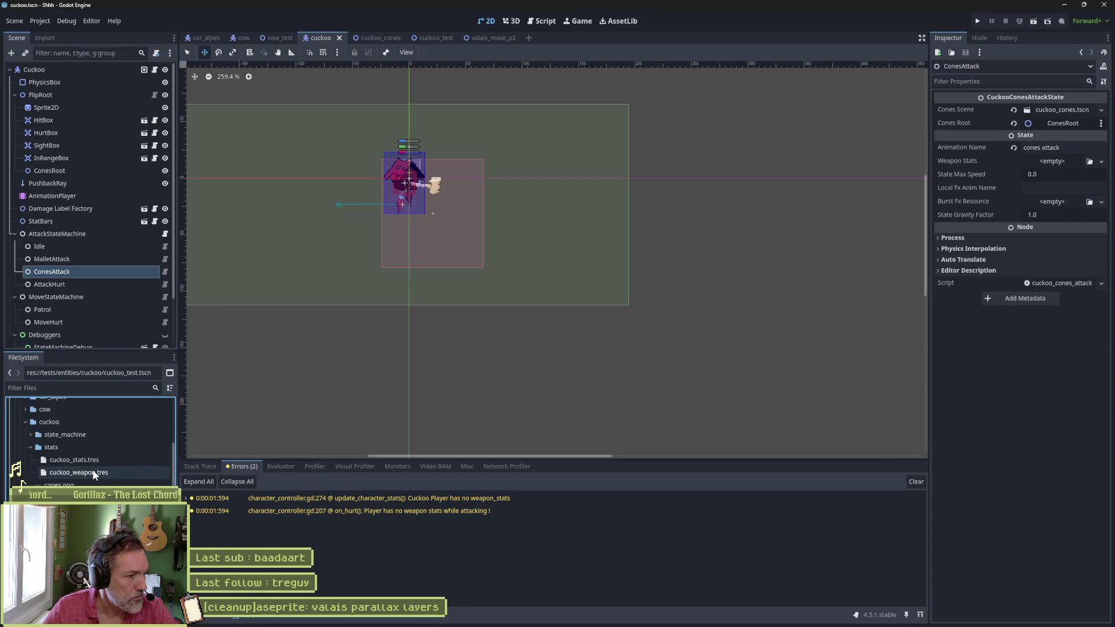
{"action": "left_click", "coordinate": [93, 474]}
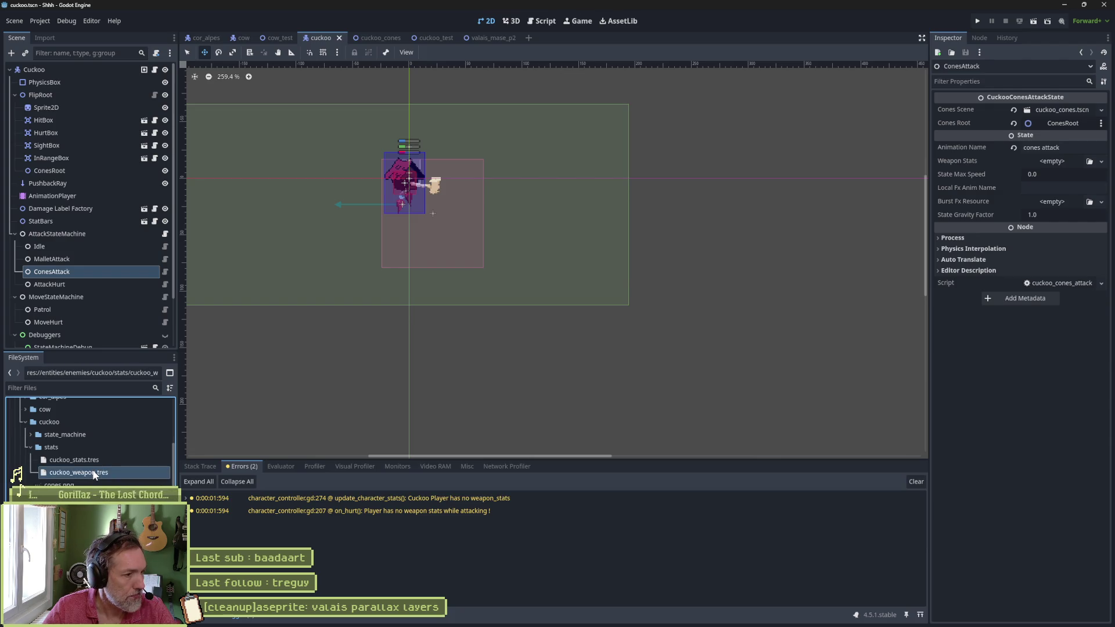
{"action": "double_click", "coordinate": [92, 473]}
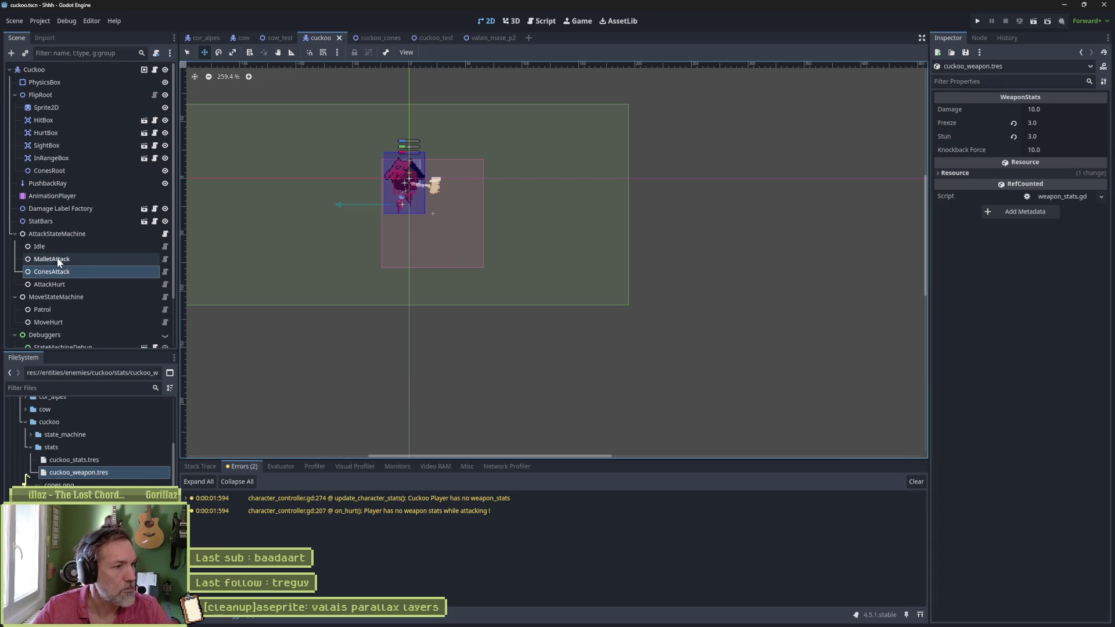
{"action": "left_click", "coordinate": [88, 260]}
{"action": "left_click", "coordinate": [84, 271]}
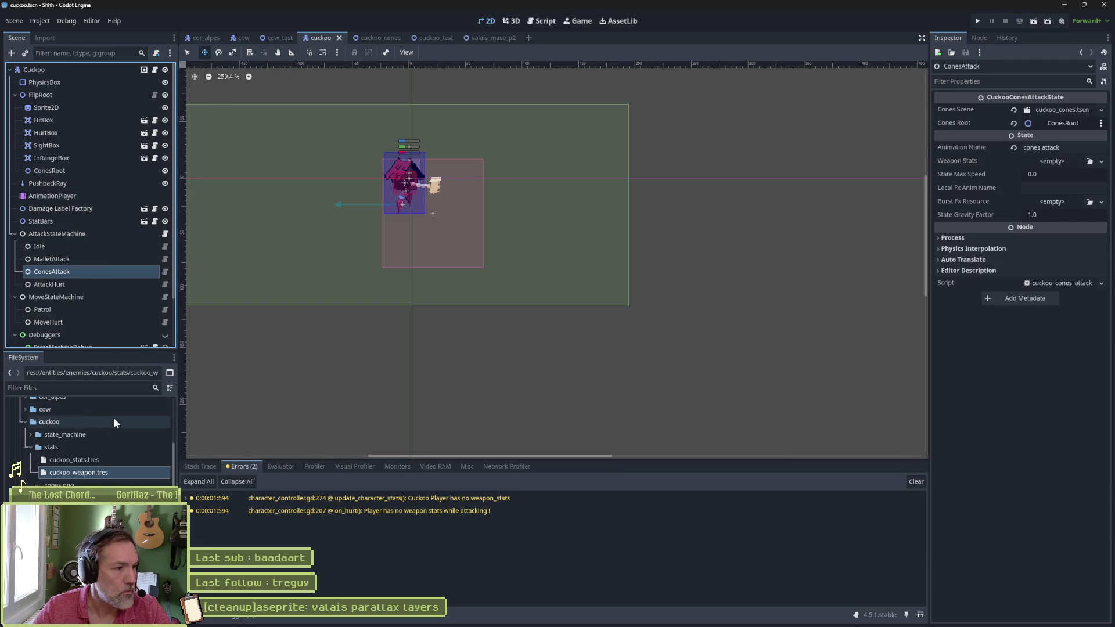
Step: Assign cuckoo_weapon.tres as Weapon Stats on ConesAttack and MalletAttack, then save
{"action": "mouse_move", "coordinate": [94, 472]}
{"action": "left_mouse_down"}
{"action": "mouse_move", "coordinate": [510, 309]}
{"action": "mouse_move", "coordinate": [1024, 210]}
{"action": "mouse_move", "coordinate": [1050, 162]}
{"action": "left_mouse_up"}
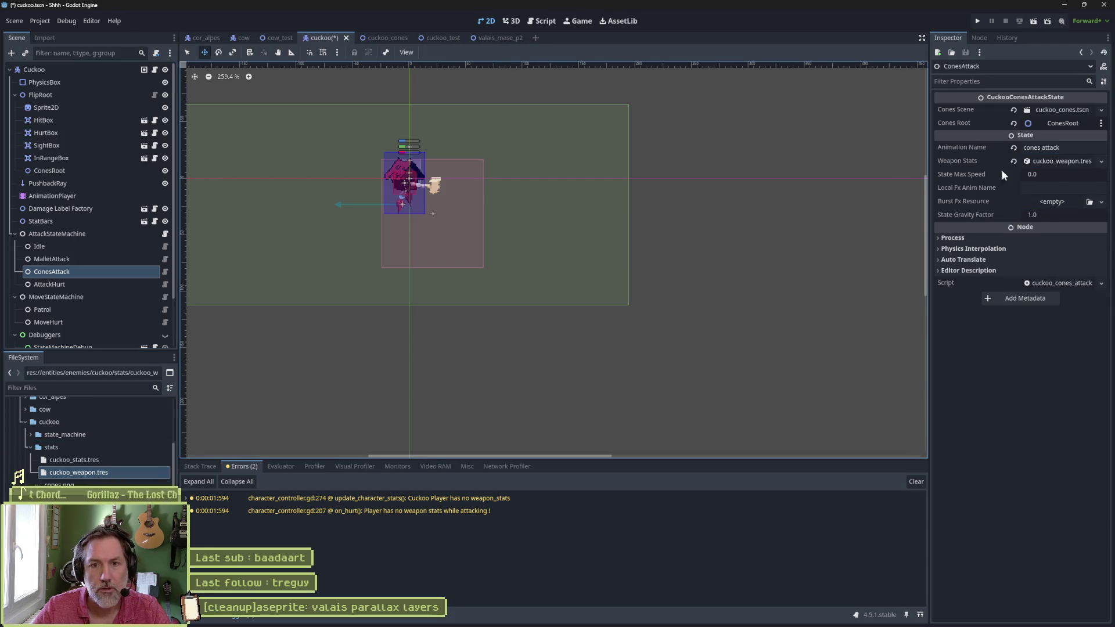
{"action": "left_click", "coordinate": [140, 286]}
{"action": "left_click", "coordinate": [123, 260]}
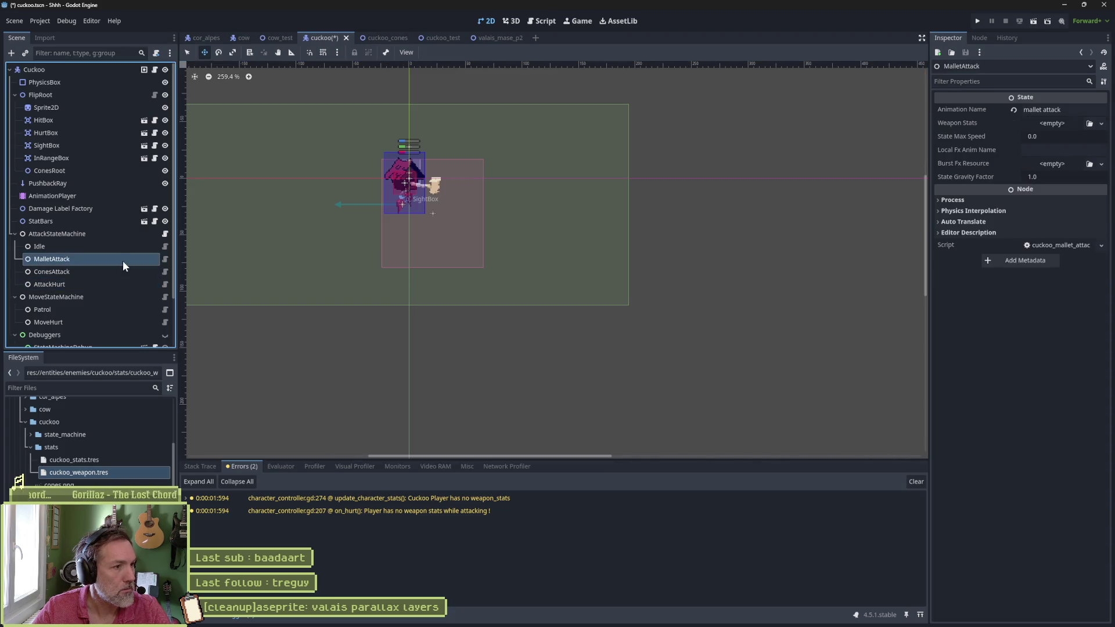
{"action": "left_click", "coordinate": [123, 471]}
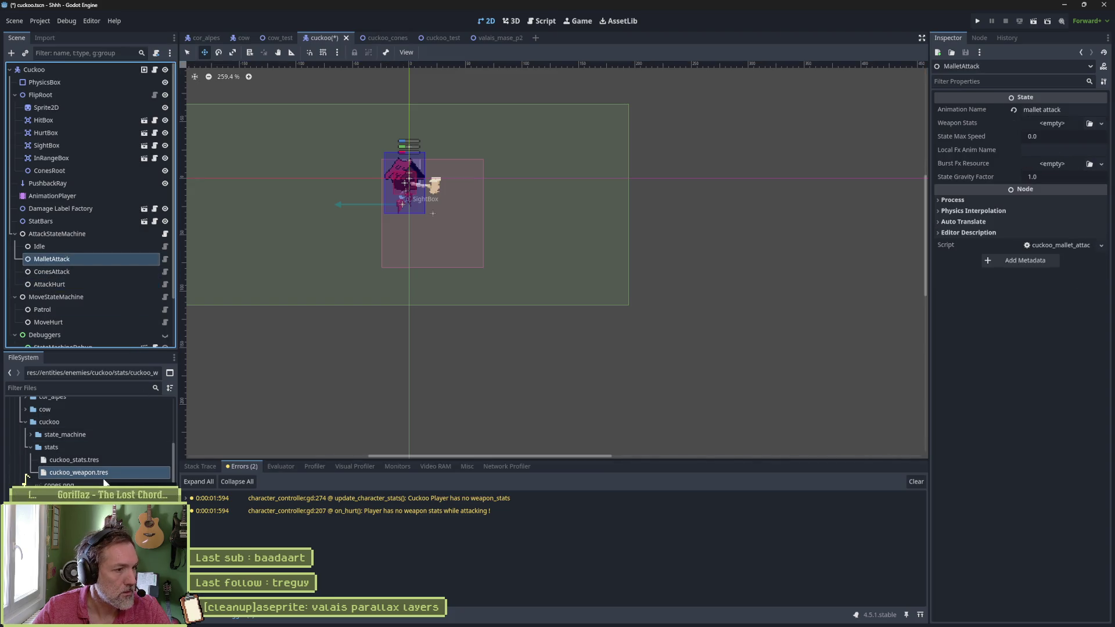
{"action": "mouse_move", "coordinate": [98, 472]}
{"action": "left_mouse_down"}
{"action": "mouse_move", "coordinate": [622, 296]}
{"action": "mouse_move", "coordinate": [1091, 164]}
{"action": "mouse_move", "coordinate": [1064, 123]}
{"action": "left_mouse_up"}
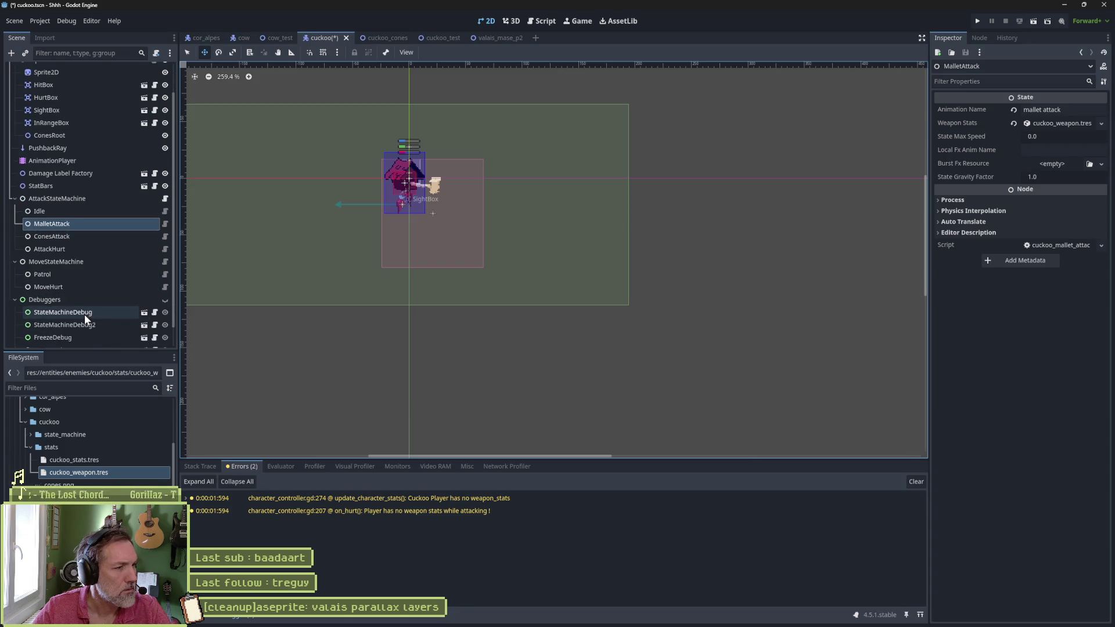
{"action": "scroll", "coordinate": [85, 318], "scroll_direction": "down", "scroll_amount": 3}
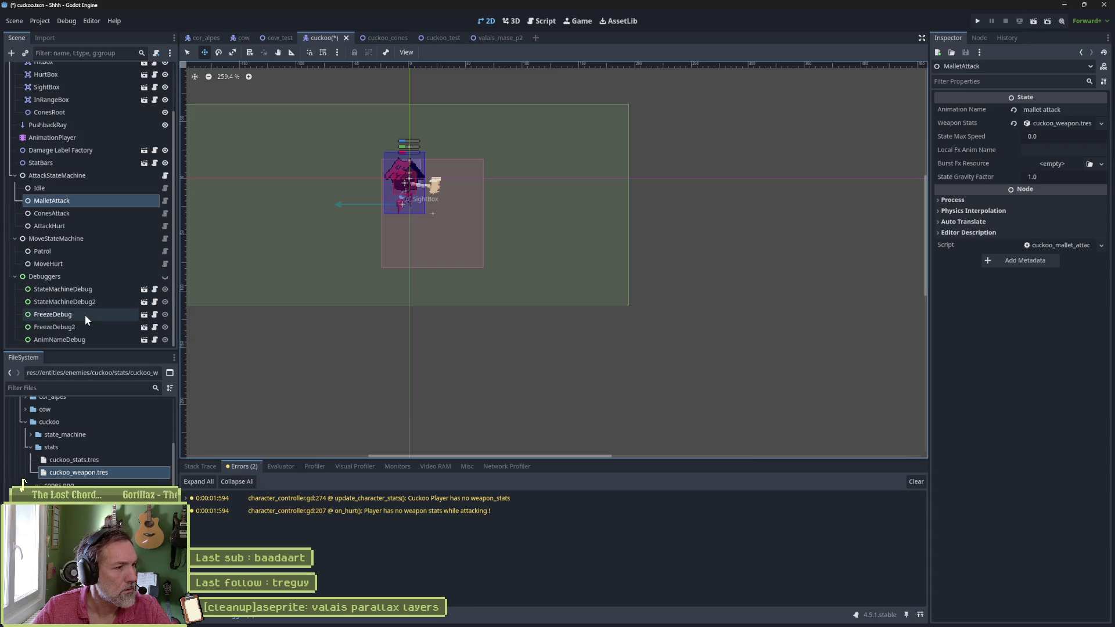
{"action": "left_click", "coordinate": [15, 276]}
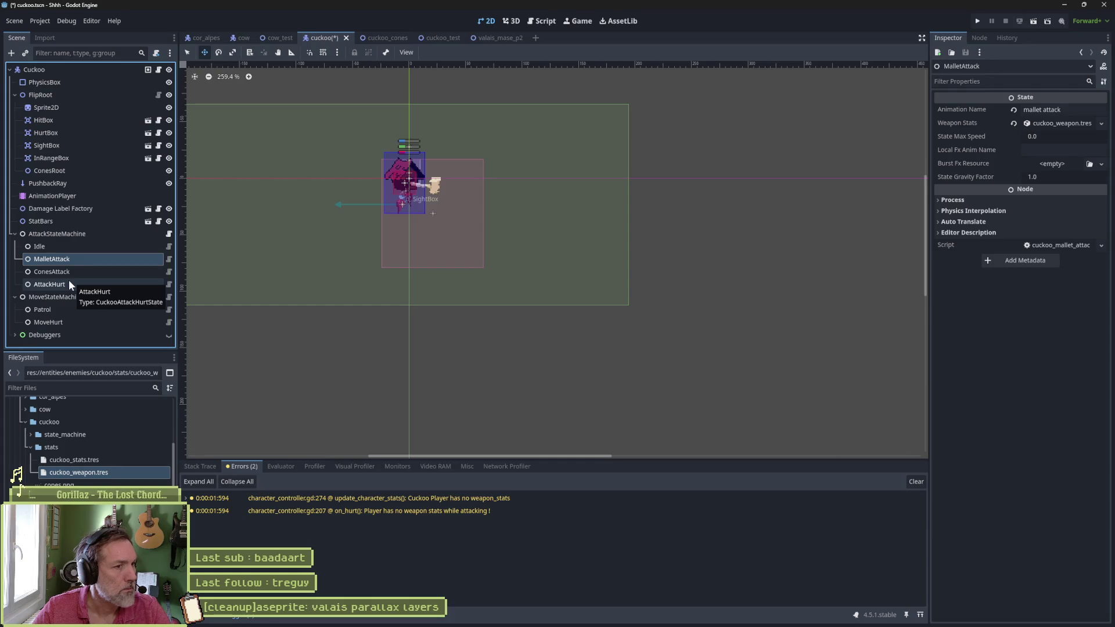
{"action": "key", "text": "ctrl+s"}
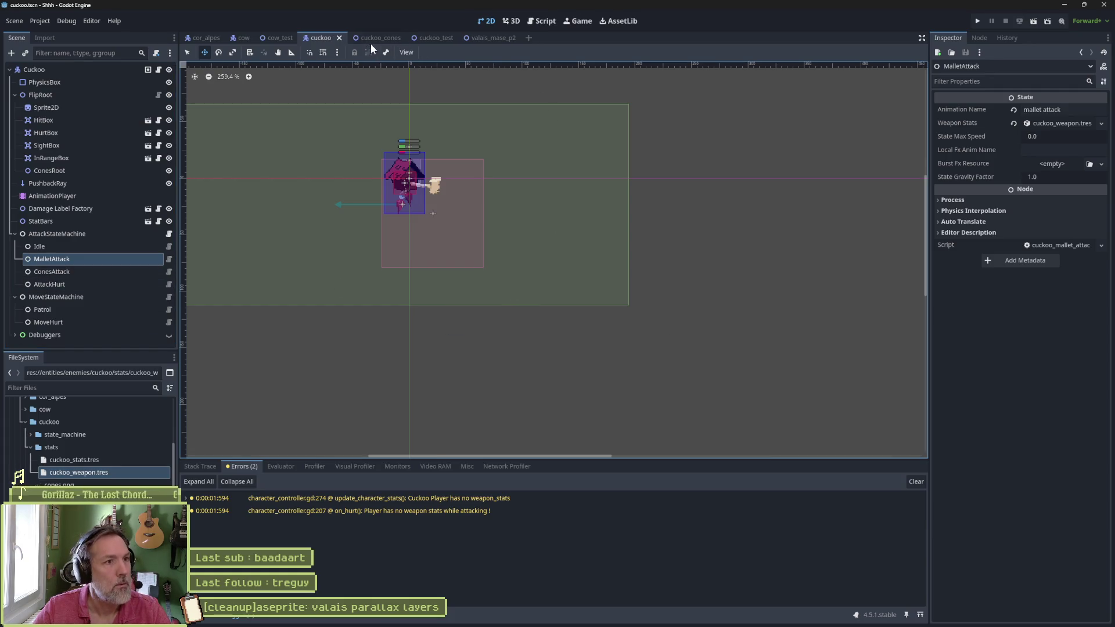
Step: Run and stop cuckoo_test, then expand the first weapon_stats warning's stack trace
{"action": "left_click", "coordinate": [435, 37]}
{"action": "key", "text": "F6"}
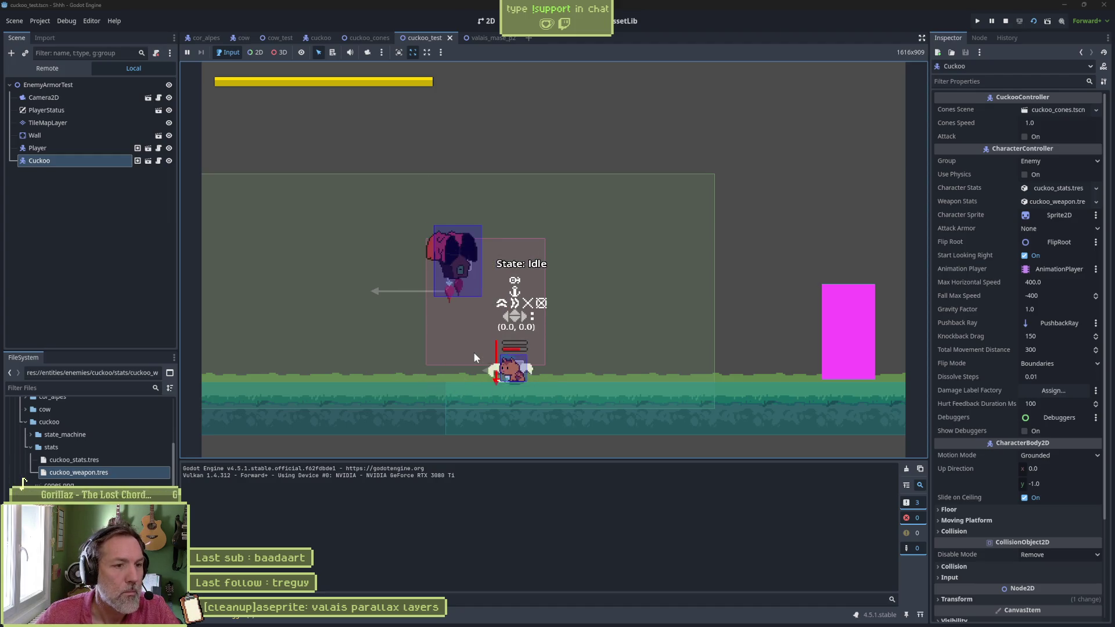
{"action": "key", "text": "F8"}
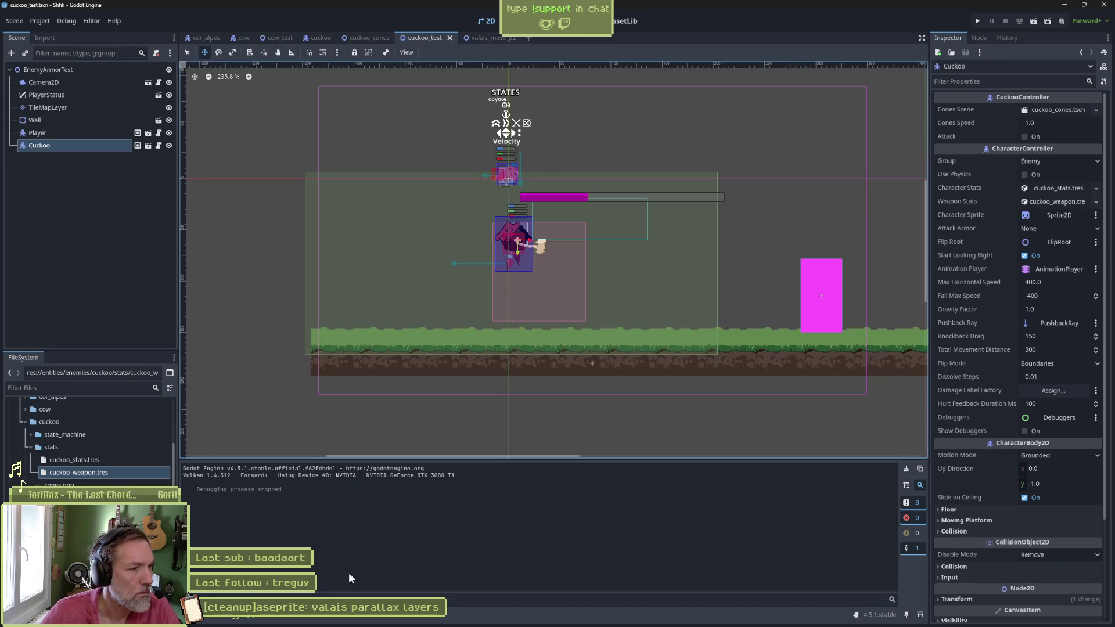
{"action": "left_click", "coordinate": [237, 619]}
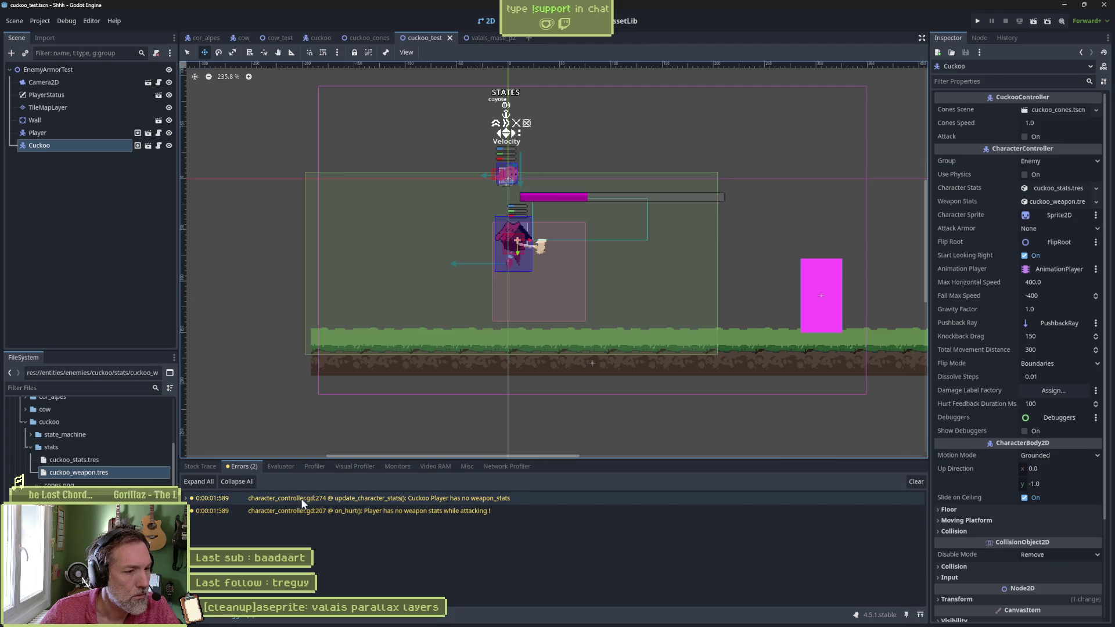
{"action": "double_click", "coordinate": [204, 496]}
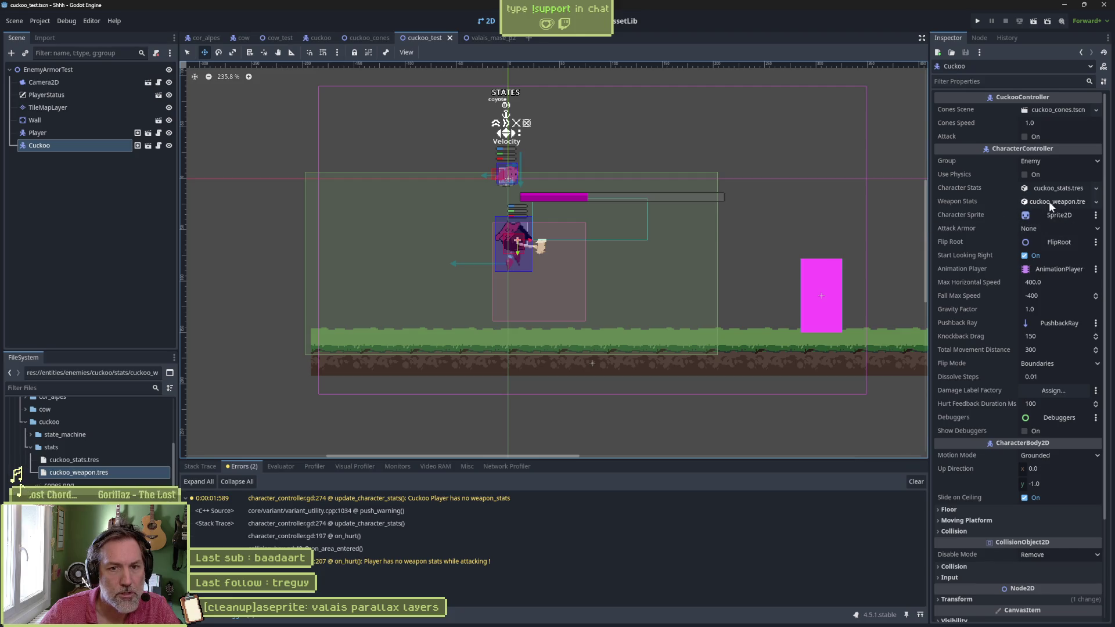
Step: Glance at the valais_mase_p2 level tab, then return to the cuckoo scene
{"action": "mouse_move", "coordinate": [486, 33]}
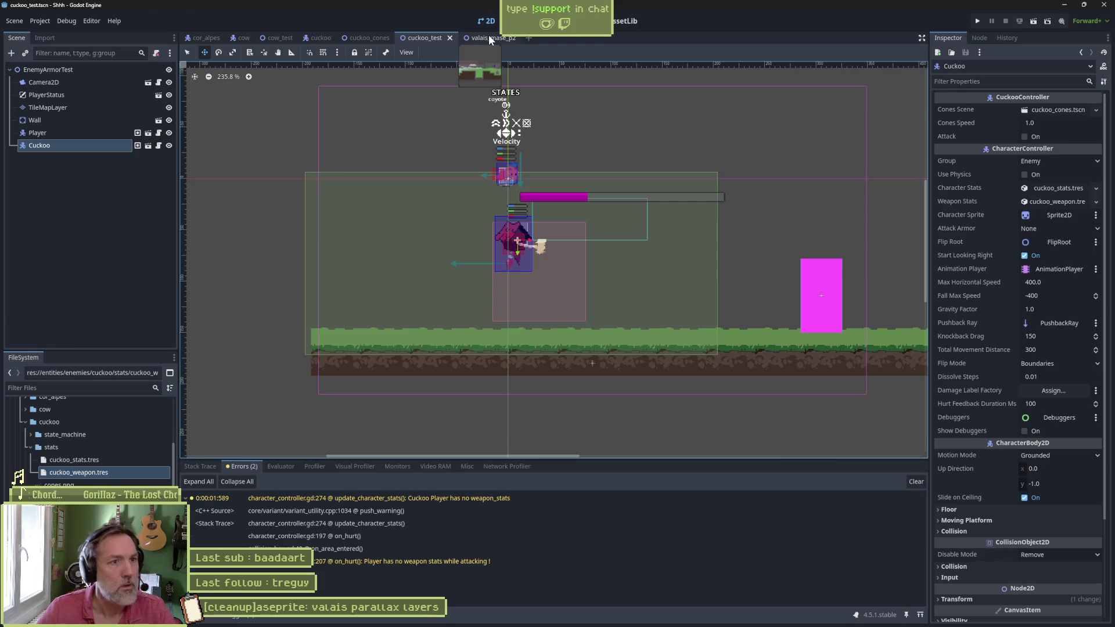
{"action": "left_click", "coordinate": [489, 35]}
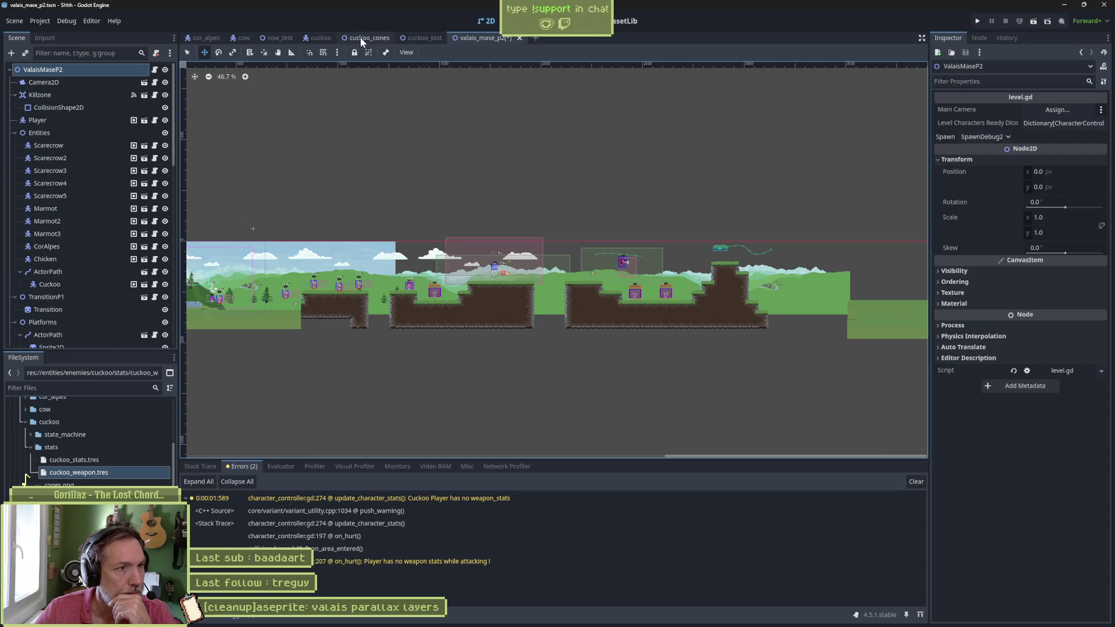
{"action": "left_click", "coordinate": [317, 39]}
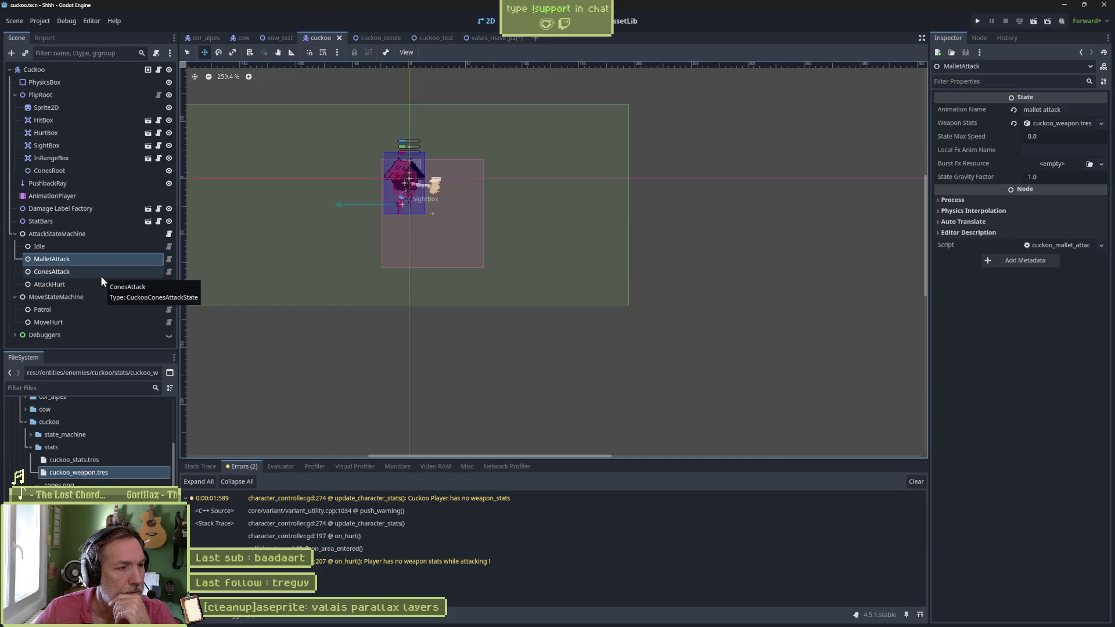
Step: Open the ConesAttack state's script and read through its fire code
{"action": "left_click", "coordinate": [168, 272]}
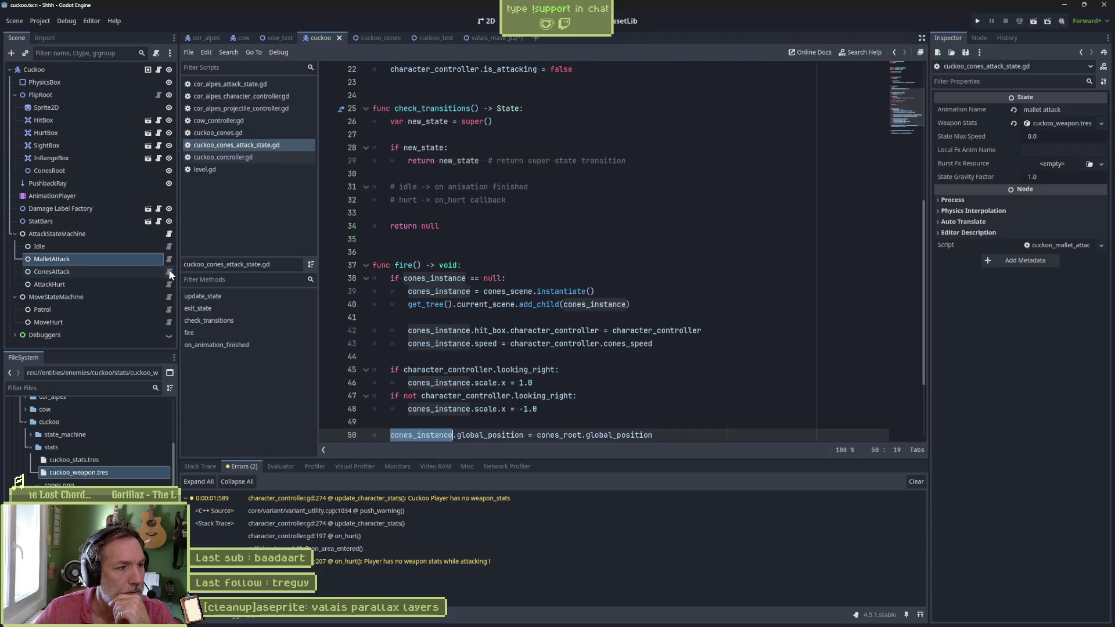
{"action": "scroll", "coordinate": [560, 279], "scroll_direction": "down", "scroll_amount": 2}
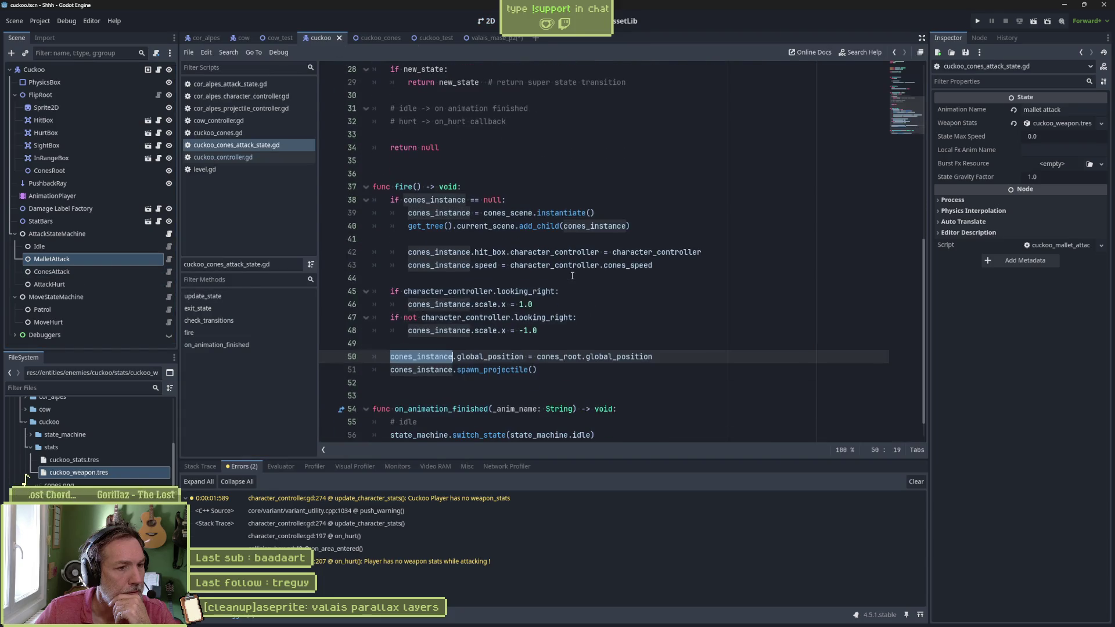
{"action": "scroll", "coordinate": [572, 276], "scroll_direction": "down", "scroll_amount": 1}
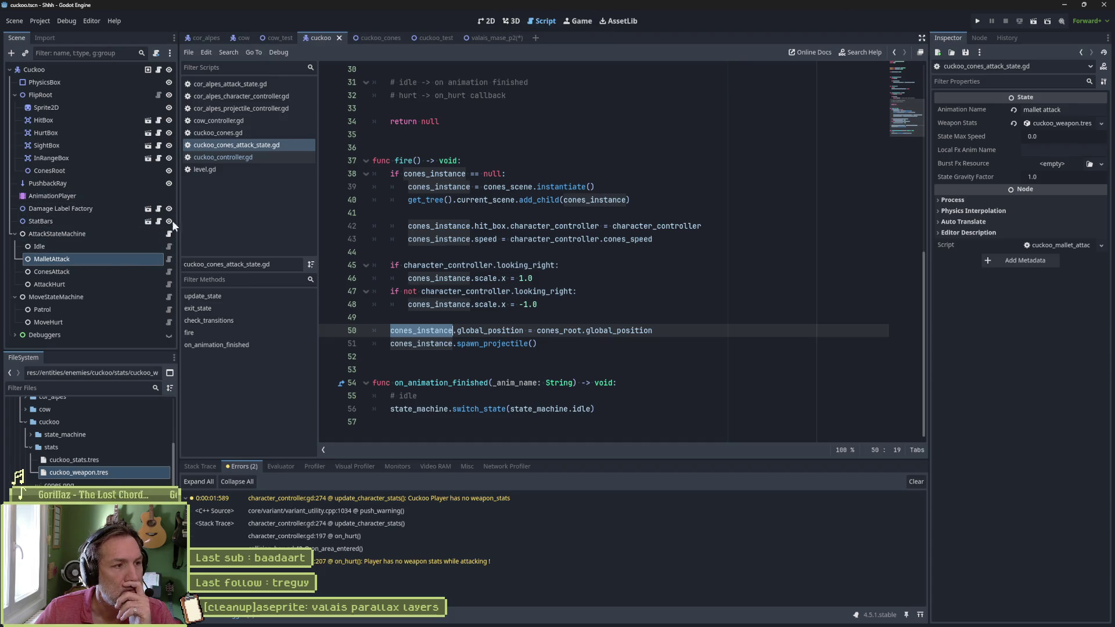
Step: Compare the MalletAttack and ConesAttack states, then open cuckoo_cones.tscn from ConesAttack's Cones Scene
{"action": "left_click", "coordinate": [97, 271]}
{"action": "left_click", "coordinate": [102, 259]}
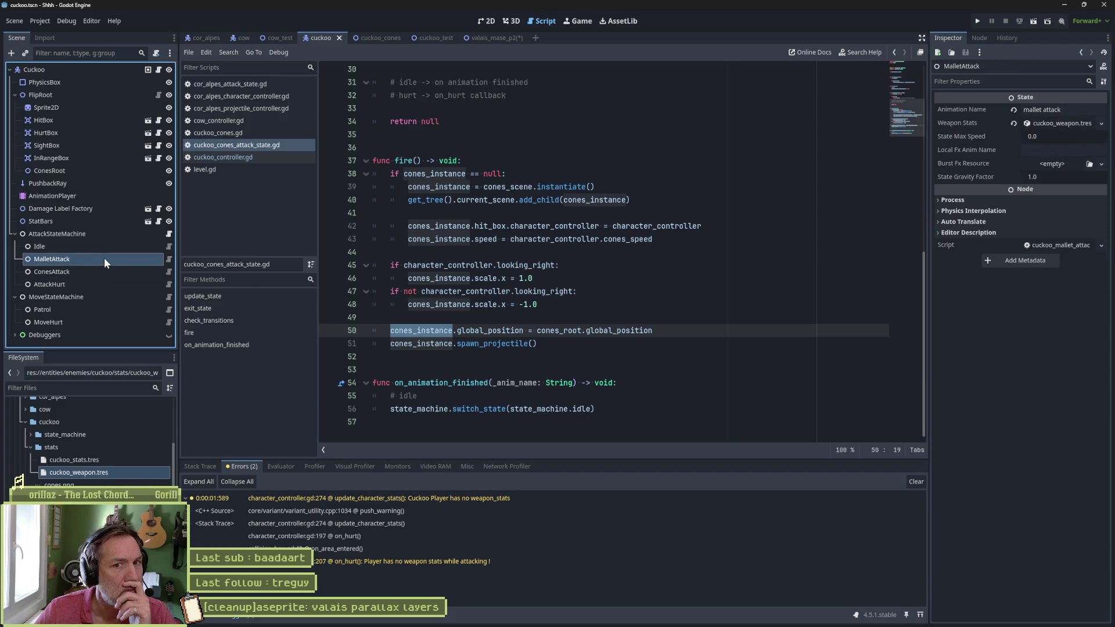
{"action": "left_click", "coordinate": [100, 271]}
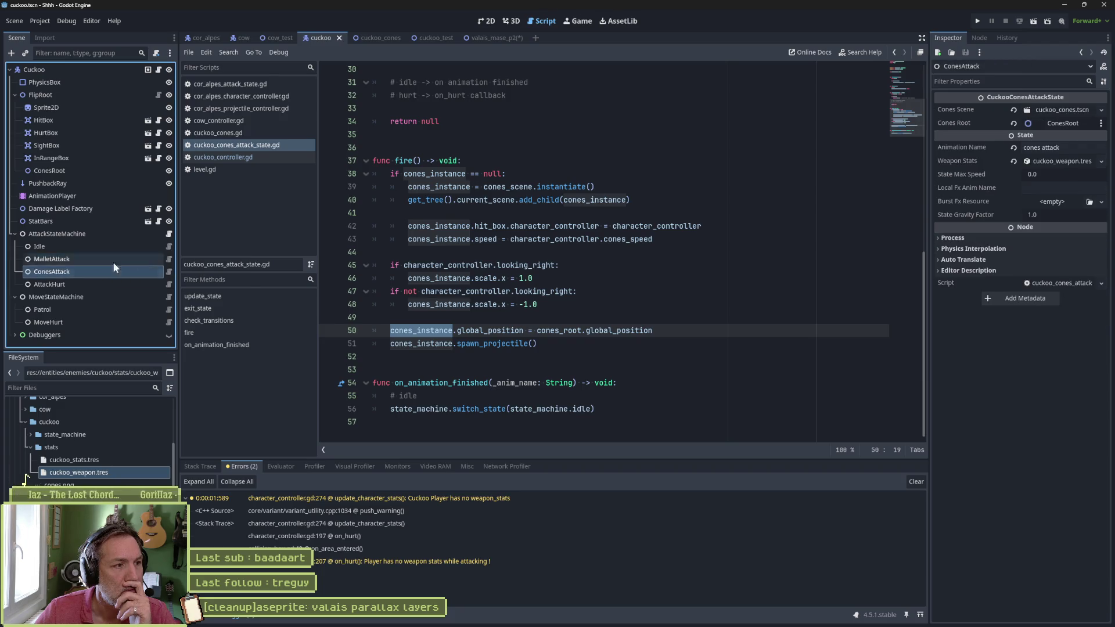
{"action": "left_click", "coordinate": [1058, 111]}
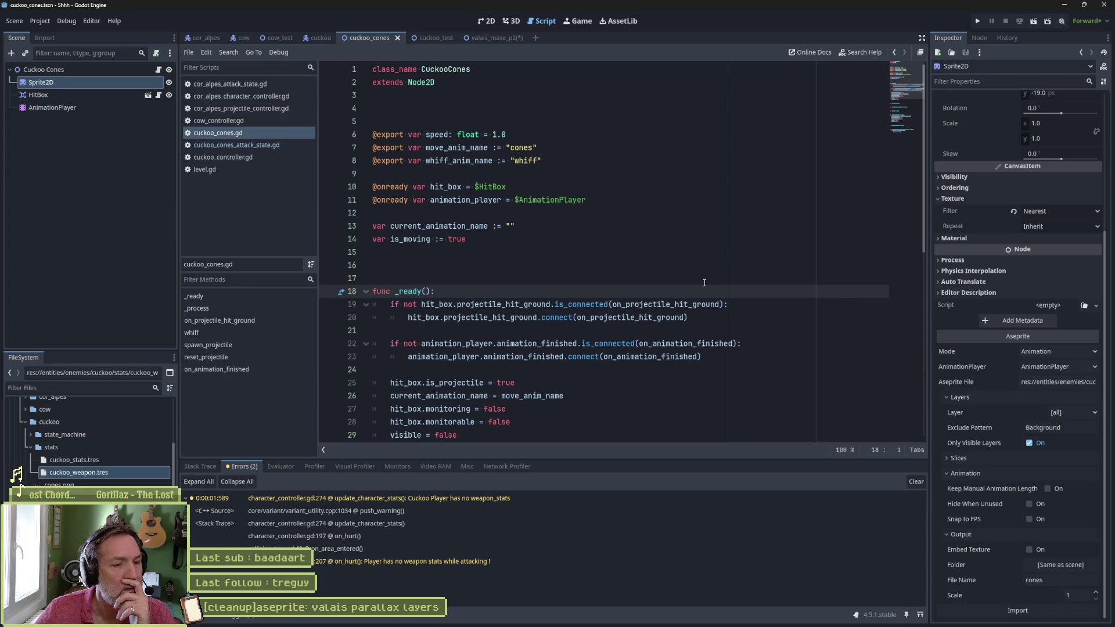
Step: Review the cones code, selecting the initial values on lines 25–30 and unfolding _process
{"action": "scroll", "coordinate": [697, 283], "scroll_direction": "down", "scroll_amount": 2}
{"action": "scroll", "coordinate": [686, 283], "scroll_direction": "down", "scroll_amount": 1}
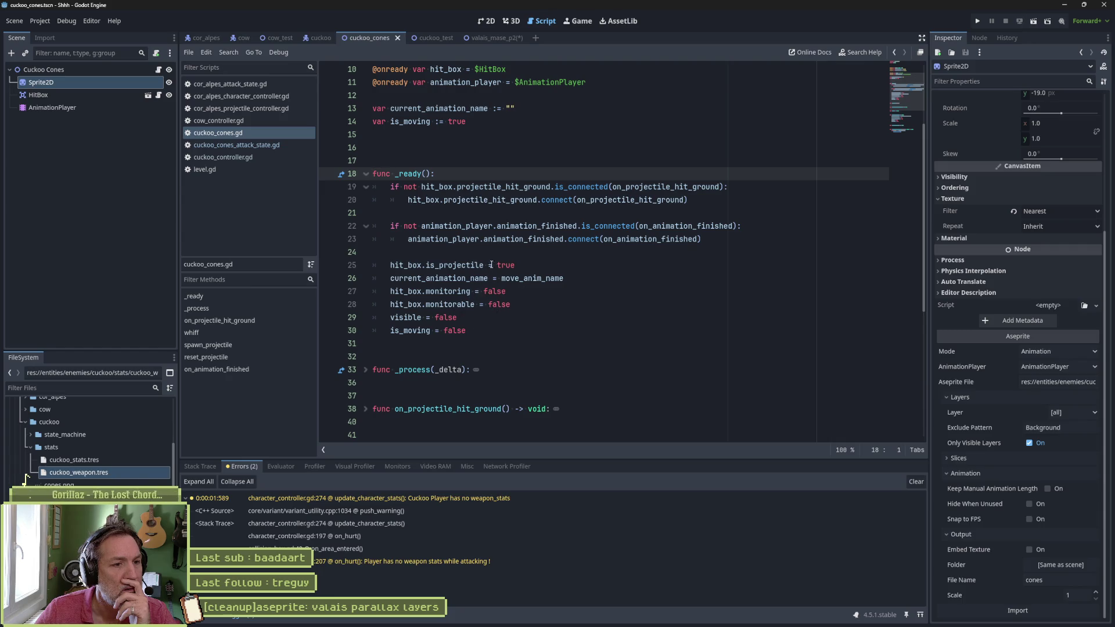
{"action": "left_click_drag", "start_coordinate": [488, 265], "coordinate": [473, 329]}
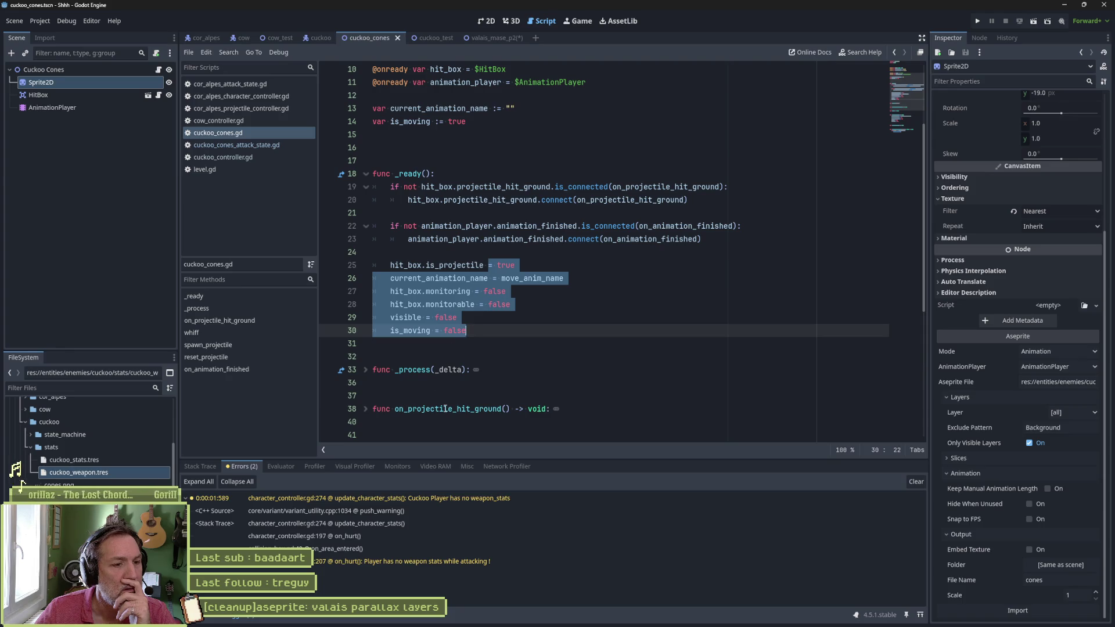
{"action": "left_click", "coordinate": [365, 369]}
{"action": "scroll", "coordinate": [564, 383], "scroll_direction": "down", "scroll_amount": 2}
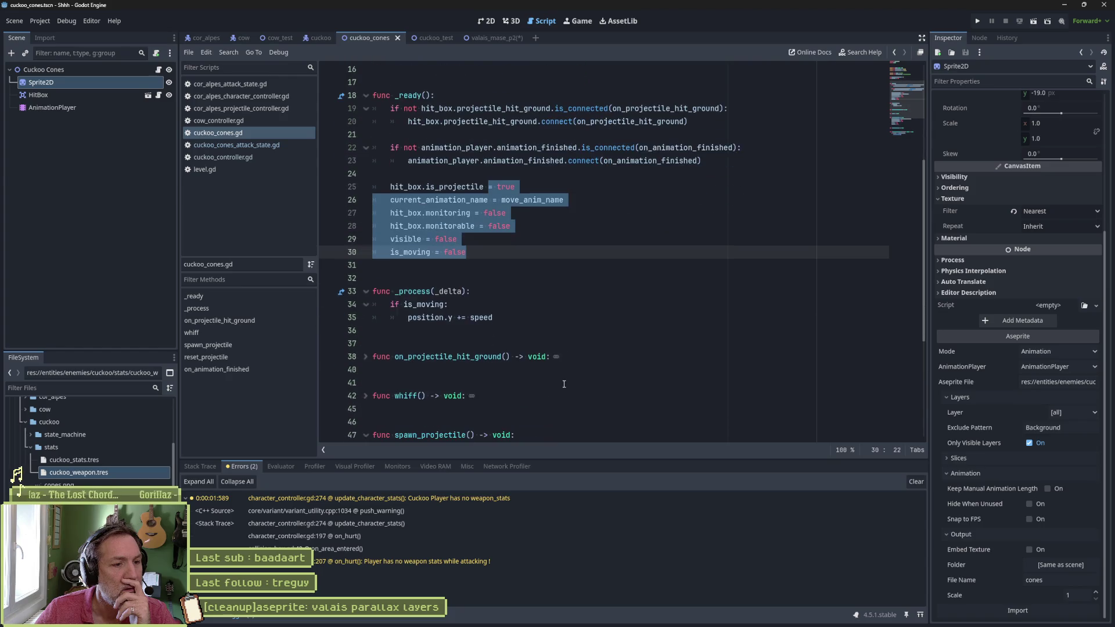
{"action": "scroll", "coordinate": [540, 369], "scroll_direction": "down", "scroll_amount": 2}
{"action": "scroll", "coordinate": [533, 370], "scroll_direction": "down", "scroll_amount": 3}
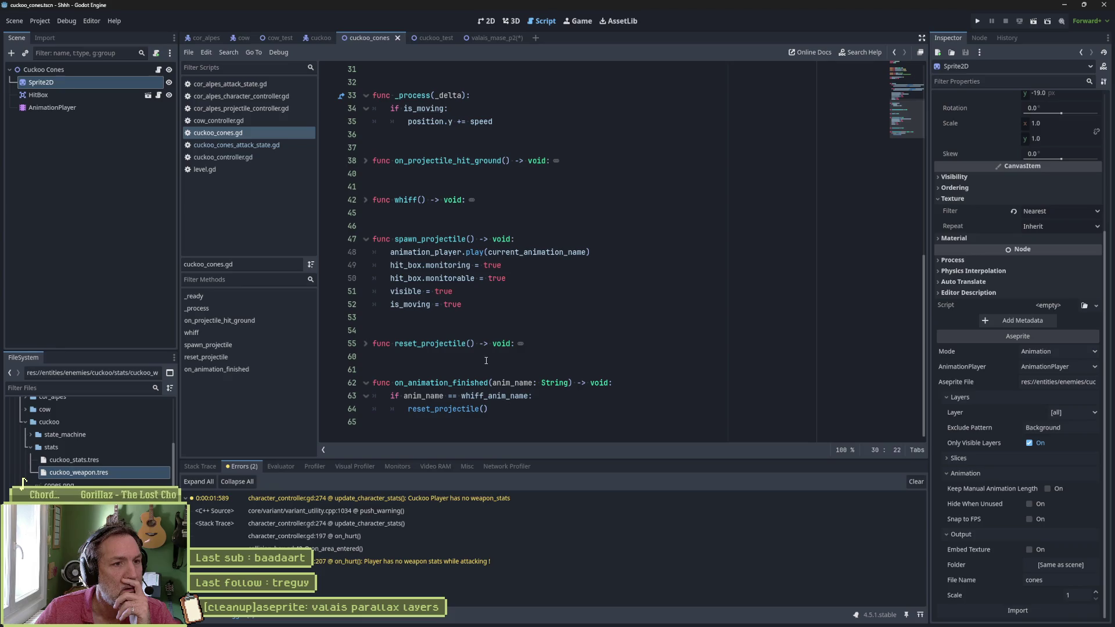
Step: Open the Cuckoo Cones node's cuckoo_cones.gd script and read it from line 1
{"action": "left_click", "coordinate": [158, 70]}
{"action": "scroll", "coordinate": [591, 218], "scroll_direction": "up", "scroll_amount": 10}
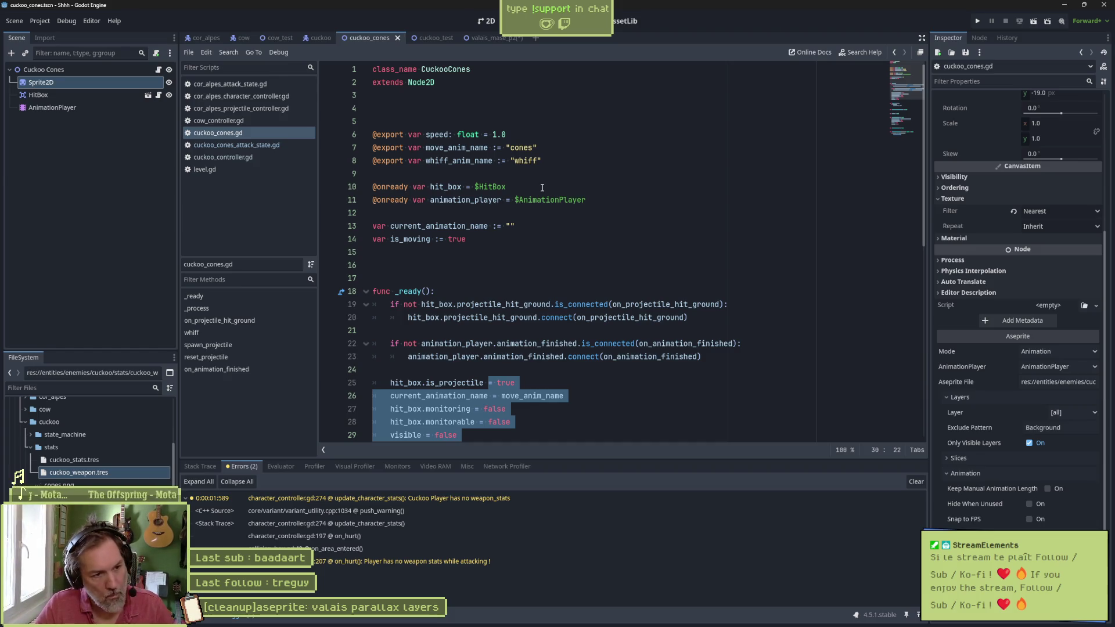
{"action": "left_click", "coordinate": [625, 277]}
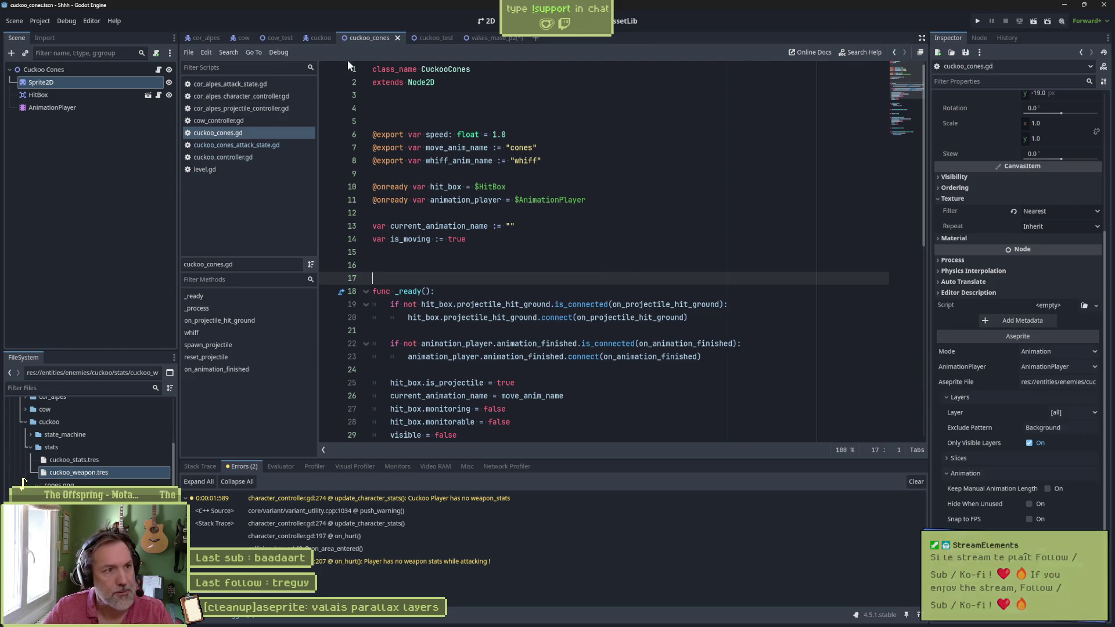
Step: In the cuckoo_test 2D view, uncheck Show Debuggers on the Player node
{"action": "left_click", "coordinate": [432, 43]}
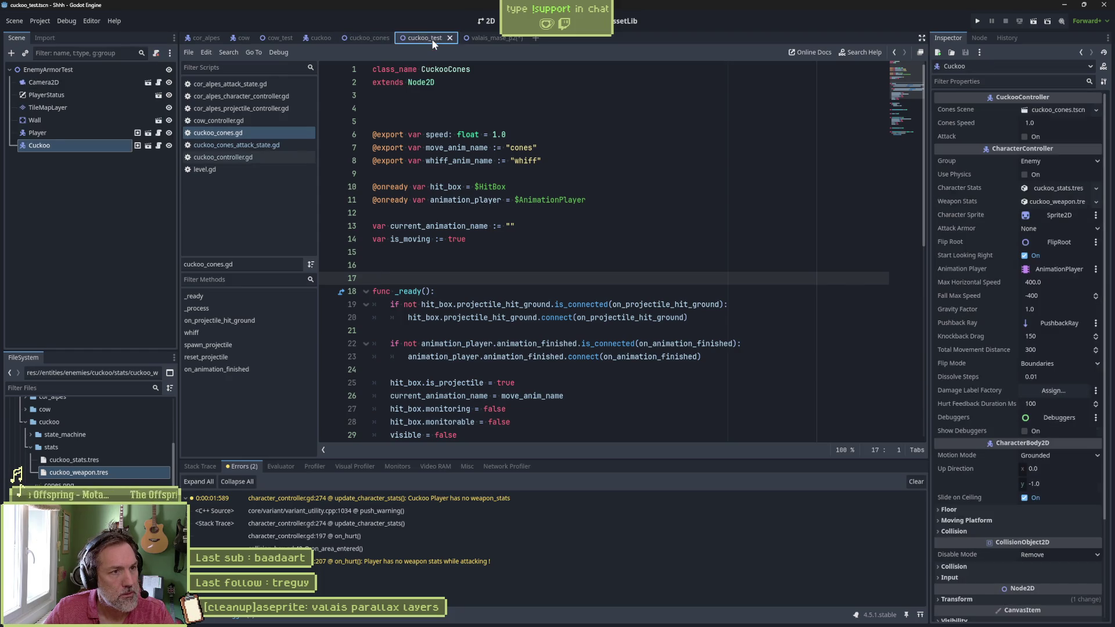
{"action": "left_click", "coordinate": [484, 21]}
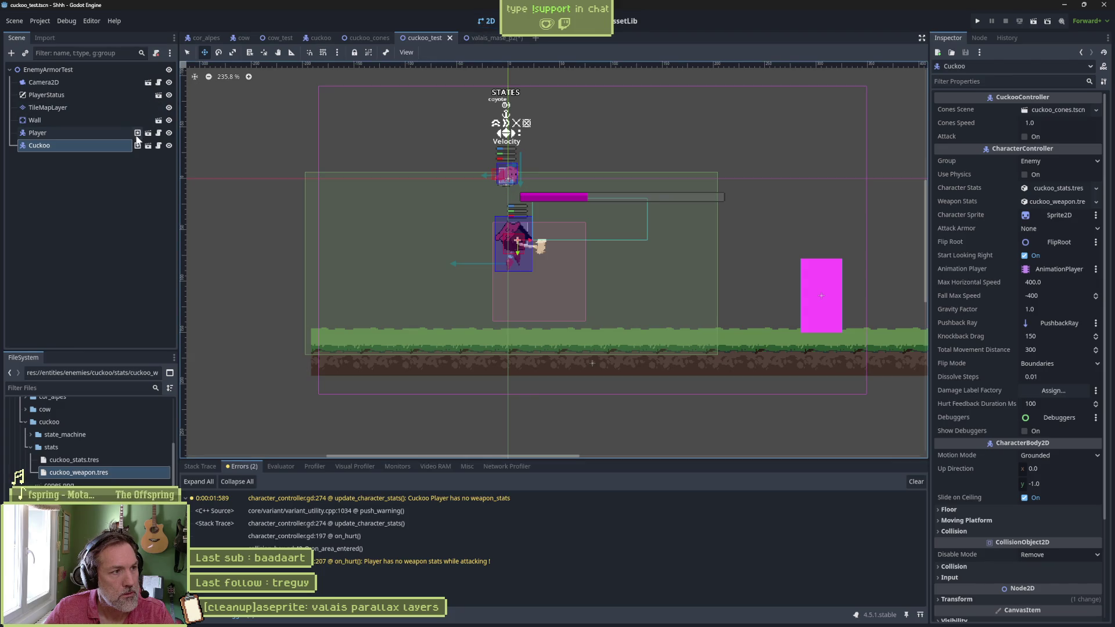
{"action": "left_click", "coordinate": [38, 133]}
{"action": "scroll", "coordinate": [1022, 494], "scroll_direction": "down", "scroll_amount": 5}
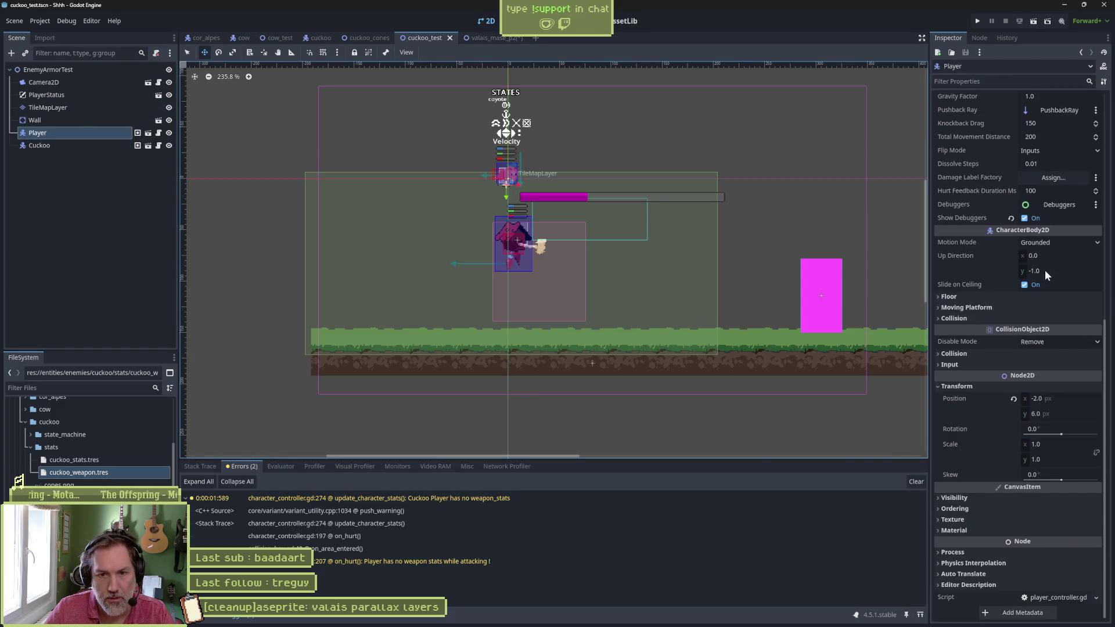
{"action": "left_click", "coordinate": [1024, 218]}
Step: Test-run the cuckoo_test scene, stop it, and glance at the debugging options
{"action": "key", "text": "F6"}
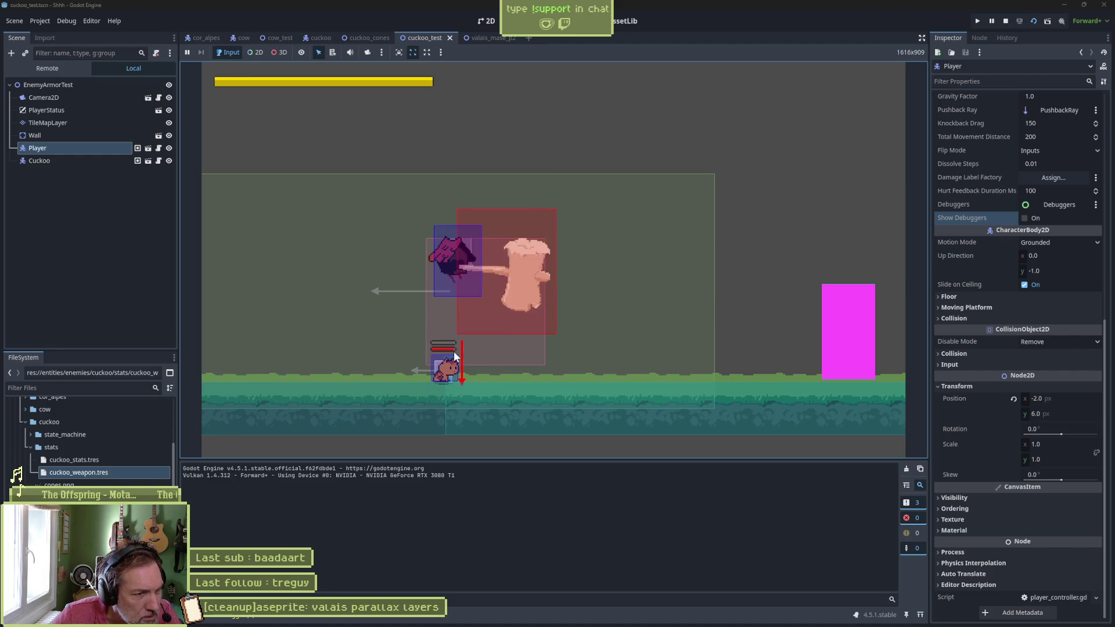
{"action": "key", "text": "F8"}
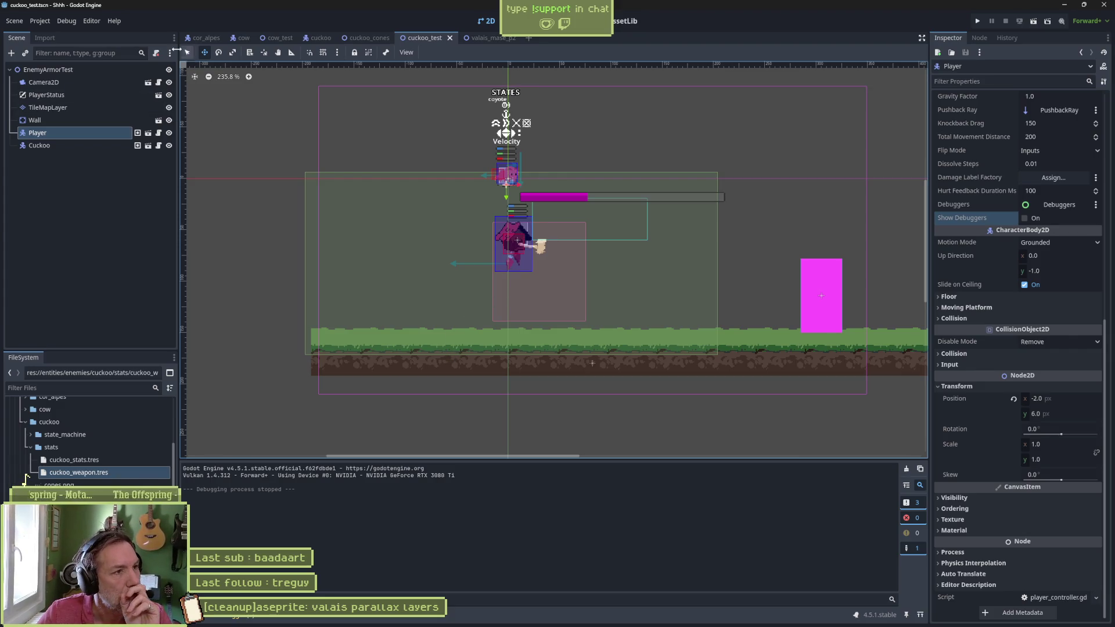
{"action": "left_click", "coordinate": [66, 21]}
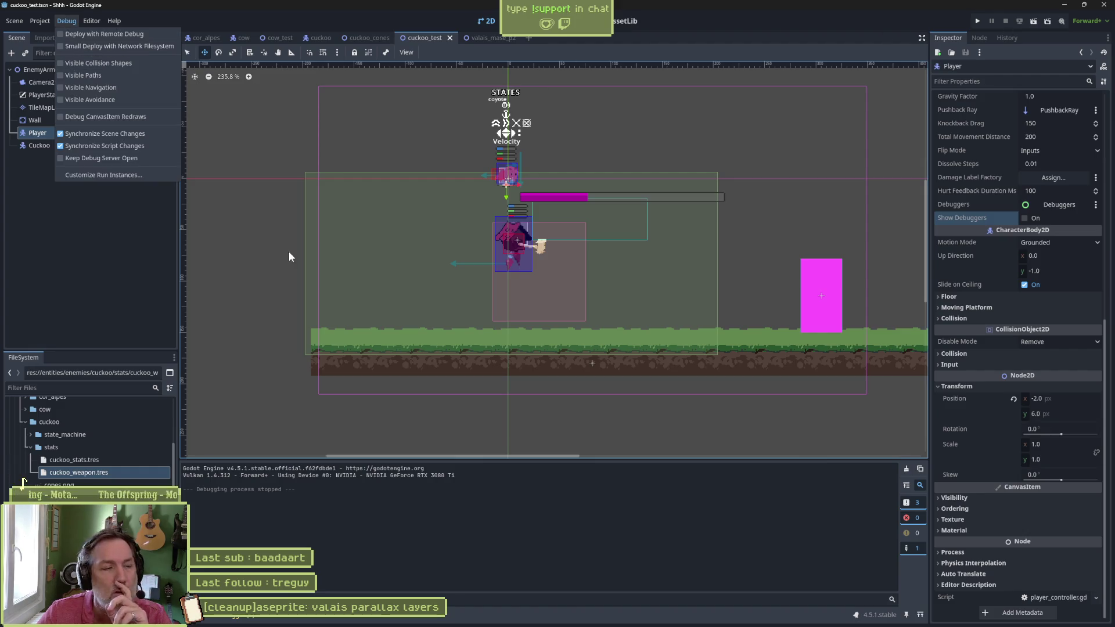
{"action": "left_click", "coordinate": [32, 204]}
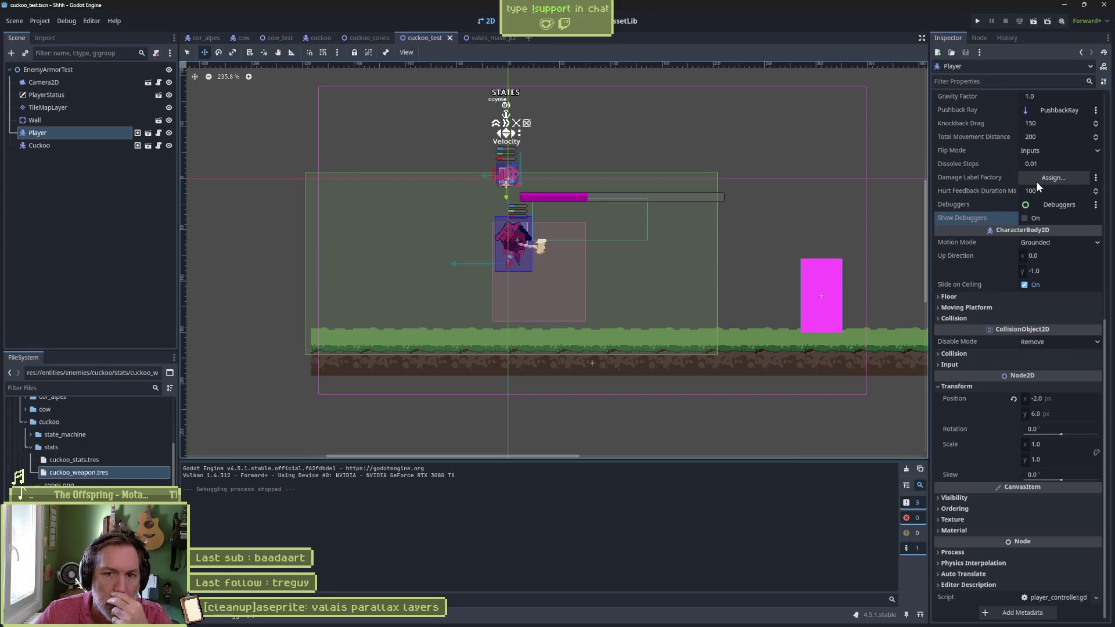
Step: Open the Player scene and its root node's player_controller.gd script
{"action": "left_click", "coordinate": [149, 136]}
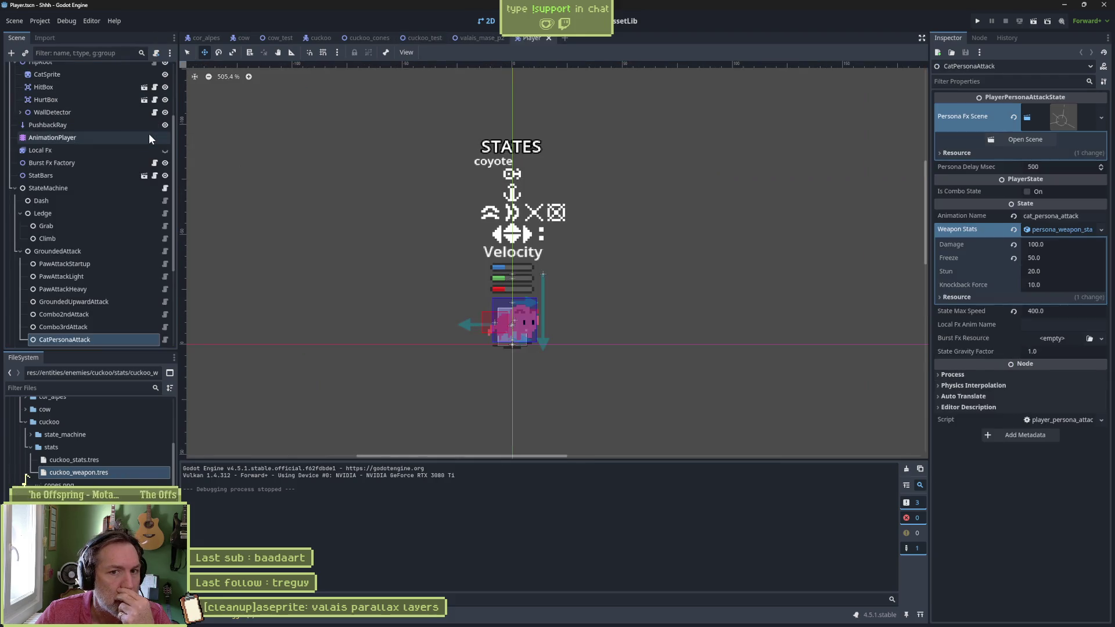
{"action": "scroll", "coordinate": [110, 121], "scroll_direction": "up", "scroll_amount": 5}
{"action": "left_click", "coordinate": [93, 70]}
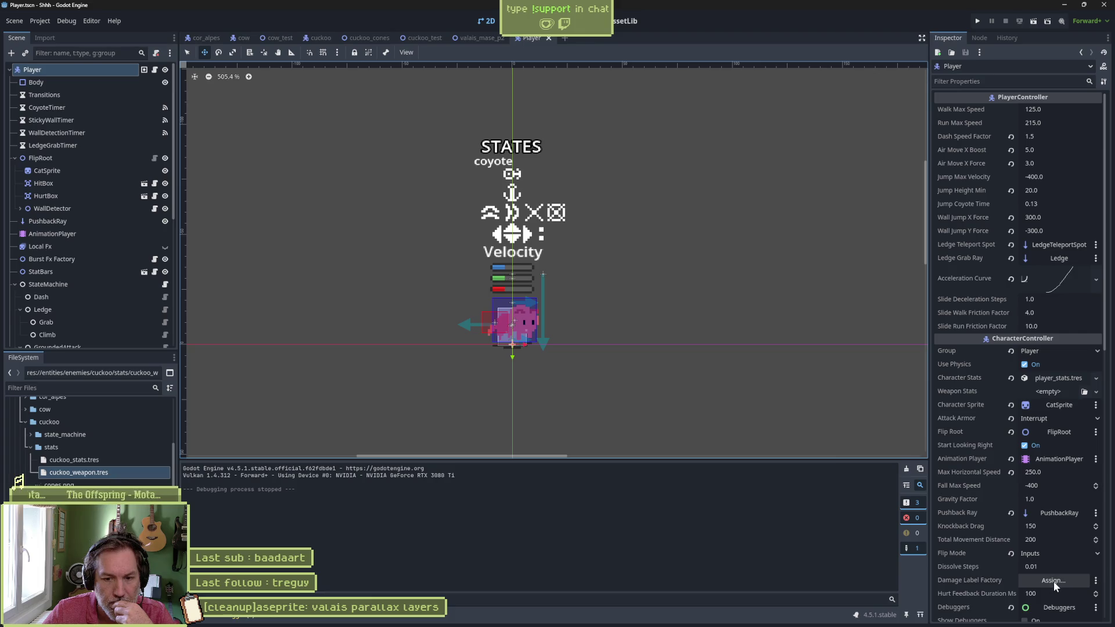
{"action": "left_click", "coordinate": [155, 70]}
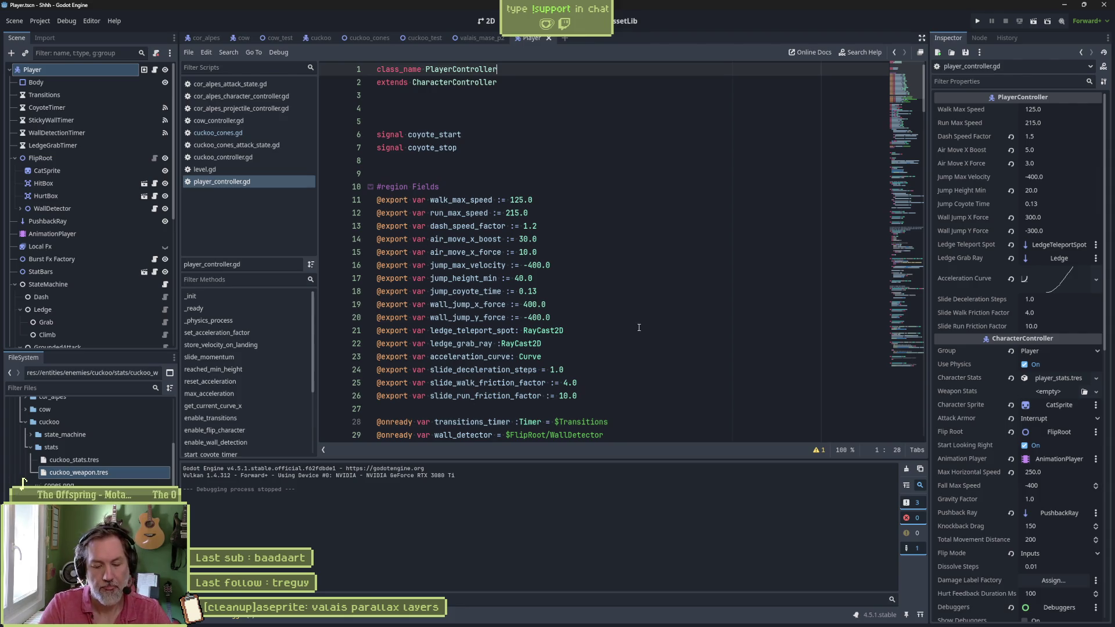
{"action": "key", "text": "ctrl+shift+f"}
Step: Search the project for damage_label_factory and open its line-39 declaration in character_controller.gd
{"action": "type", "text": "damage"}
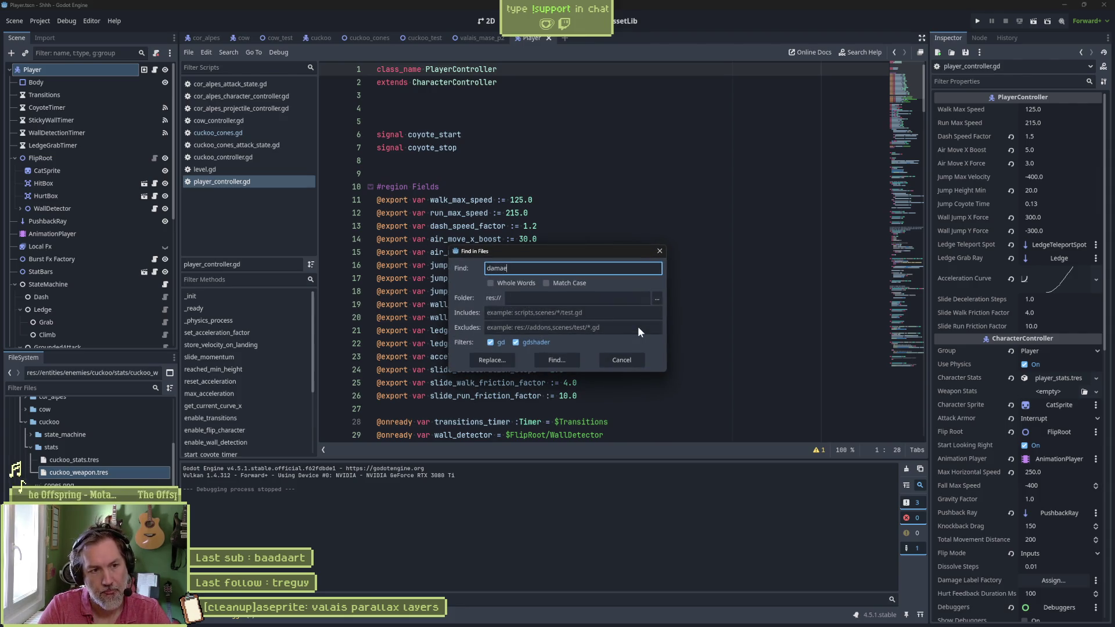
{"action": "type", "text": "_label_factory"}
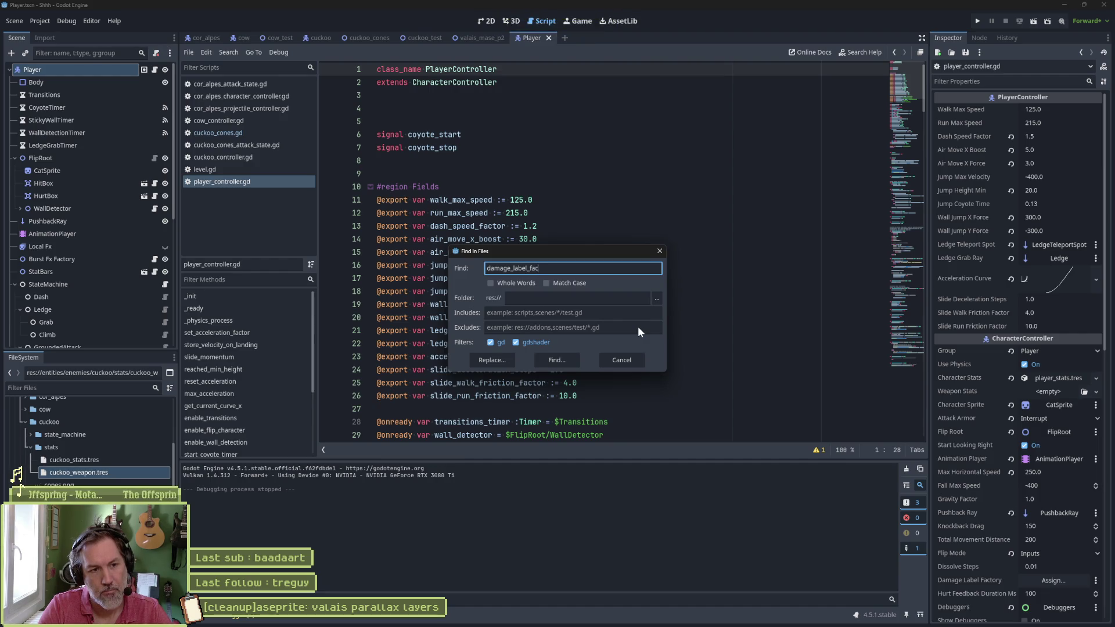
{"action": "left_click", "coordinate": [546, 357]}
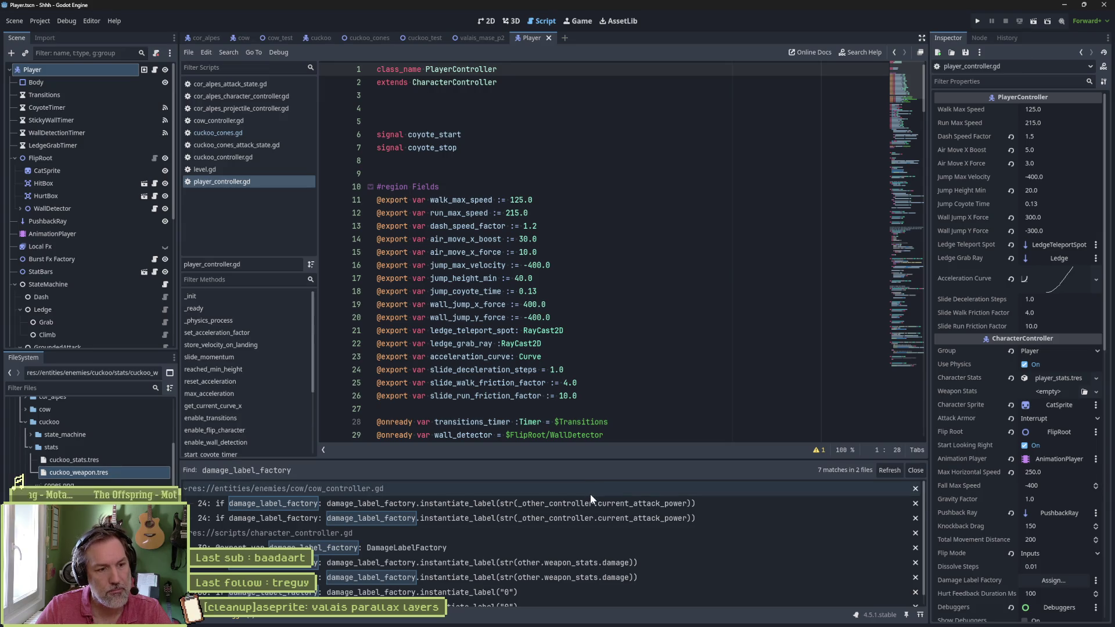
{"action": "left_click", "coordinate": [369, 549]}
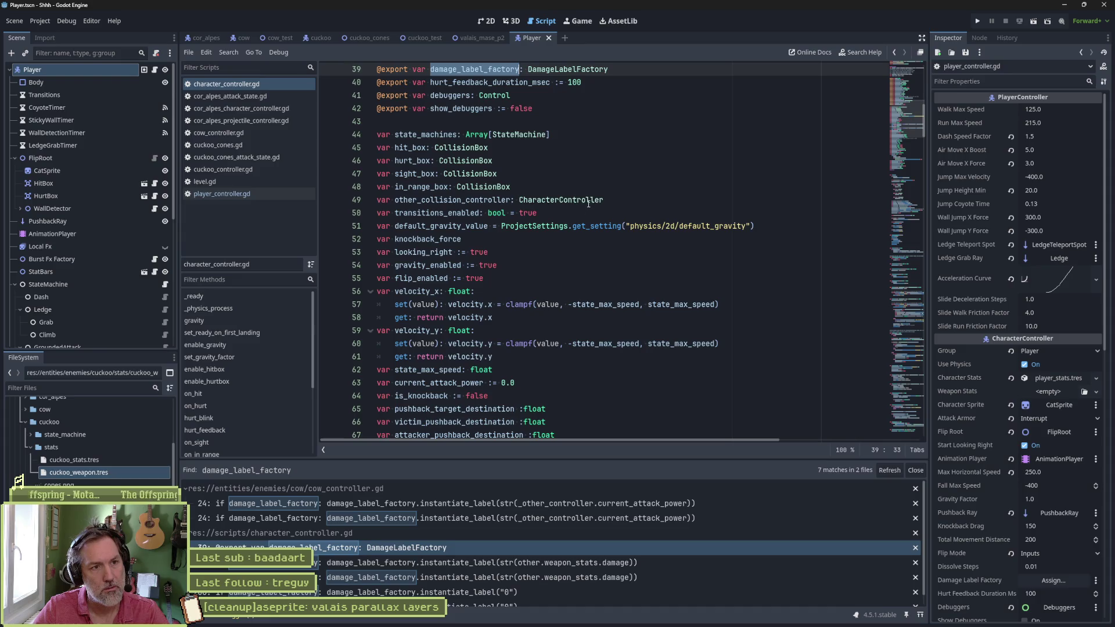
{"action": "left_click", "coordinate": [15, 284]}
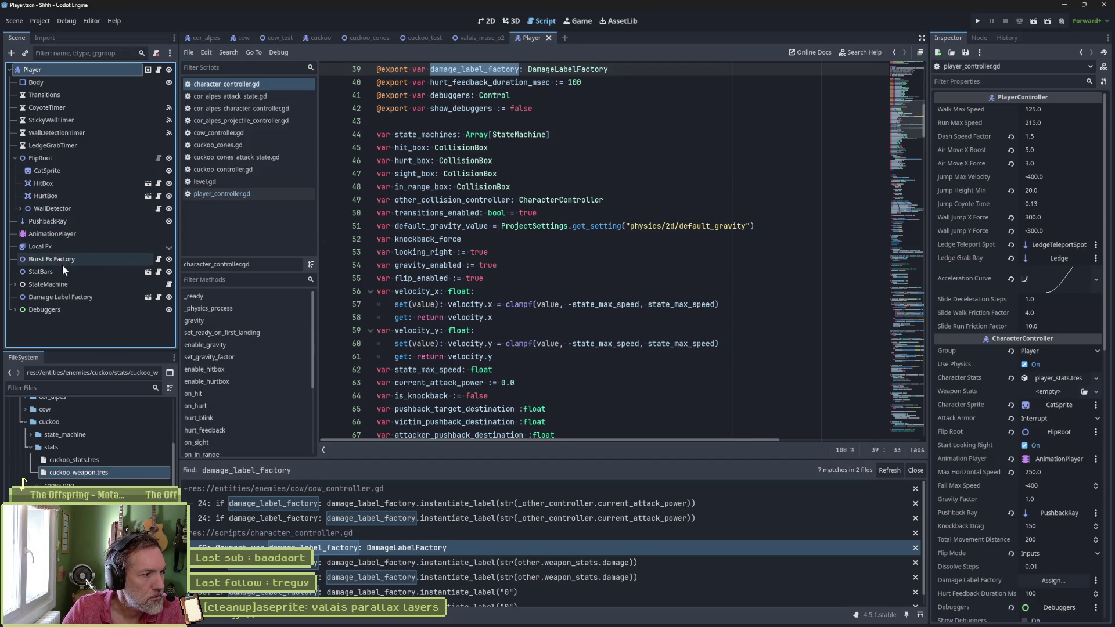
Step: Assign the Damage Label Factory node to the Player's Damage Label Factory property
{"action": "mouse_move", "coordinate": [61, 298]}
{"action": "left_mouse_down"}
{"action": "mouse_move", "coordinate": [581, 383]}
{"action": "mouse_move", "coordinate": [1045, 526]}
{"action": "left_mouse_up"}
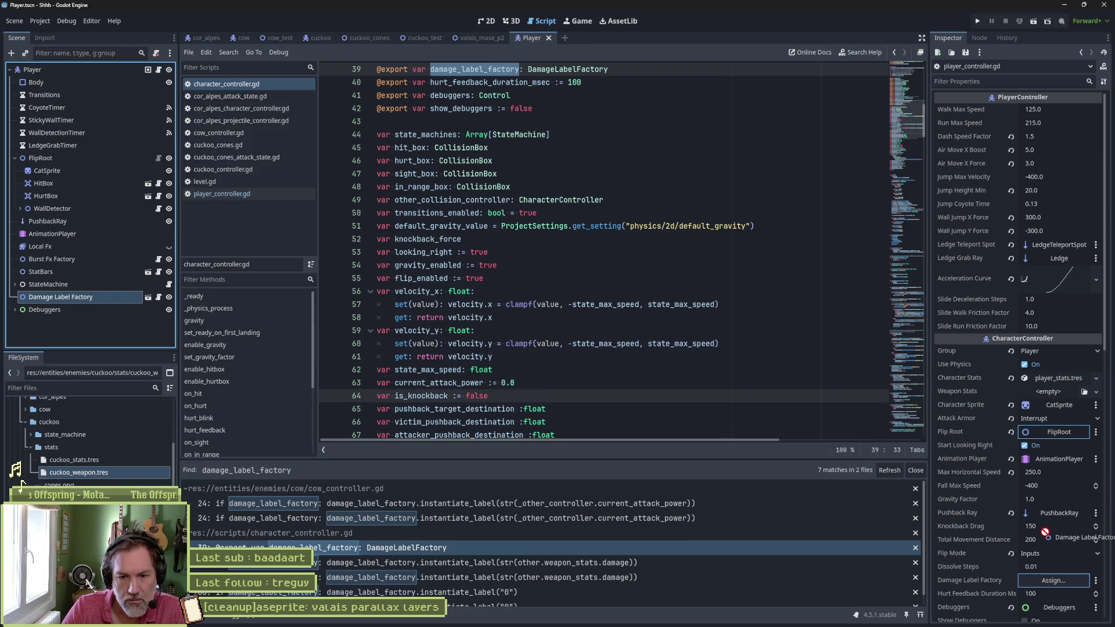
{"action": "left_click_drag", "start_coordinate": [1045, 564], "coordinate": [1057, 581]}
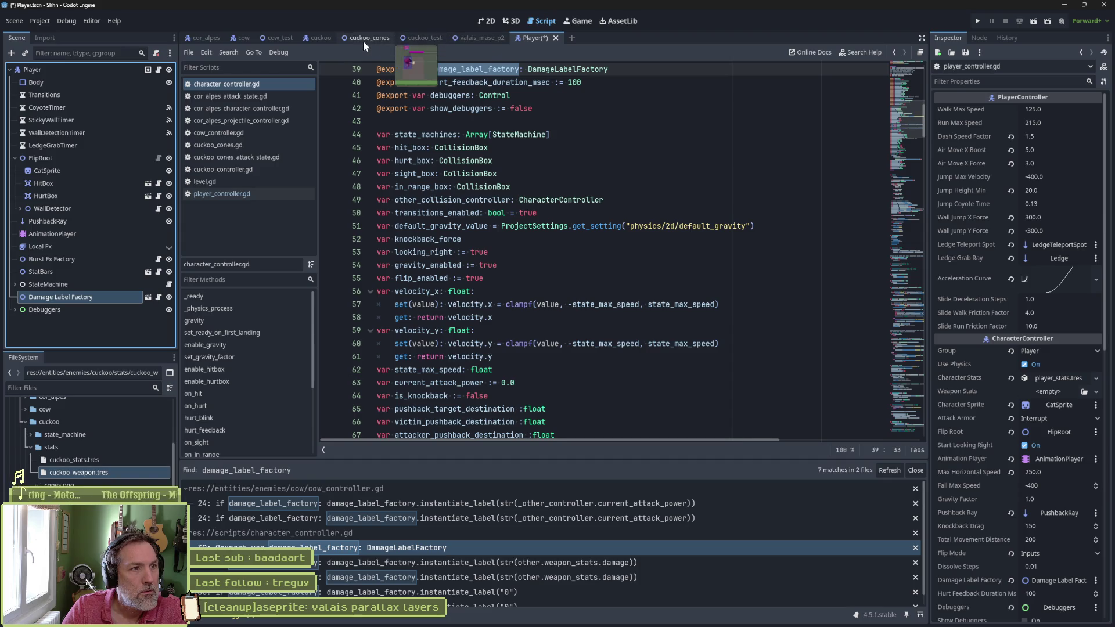
{"action": "left_click", "coordinate": [421, 38]}
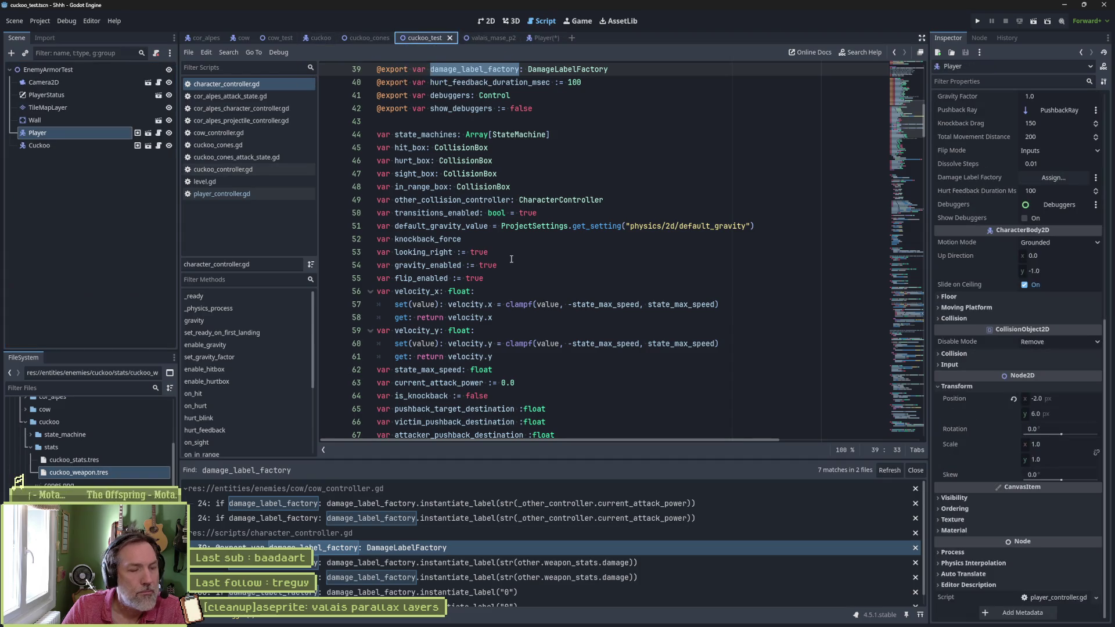
Step: Test-run cuckoo_test, then open the Cuckoo scene with its root node selected
{"action": "key", "text": "F6"}
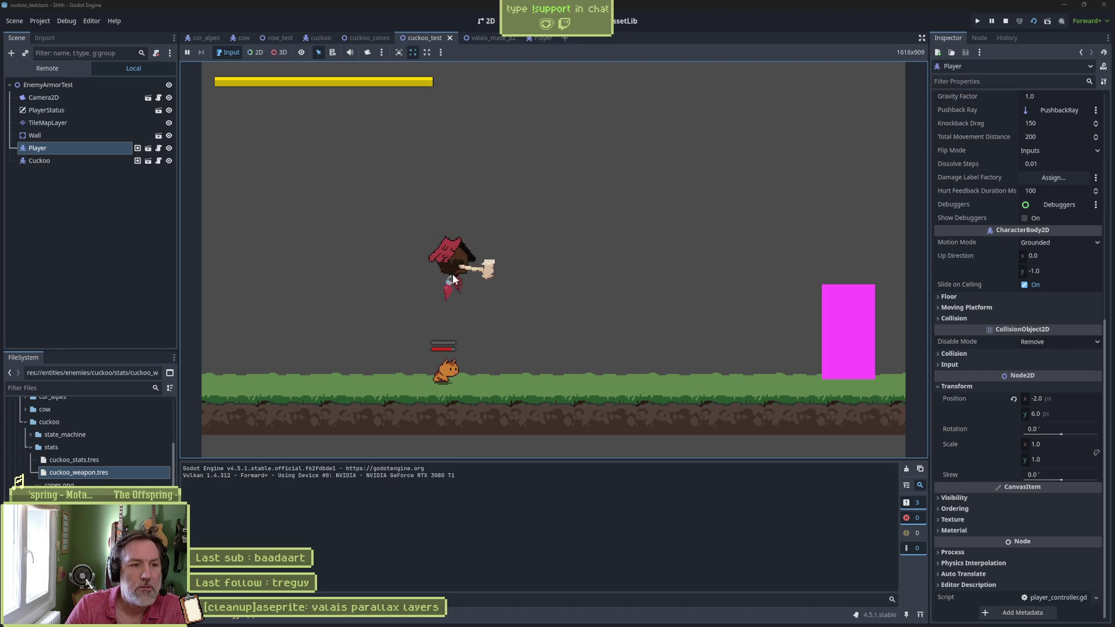
{"action": "left_click", "coordinate": [1007, 21]}
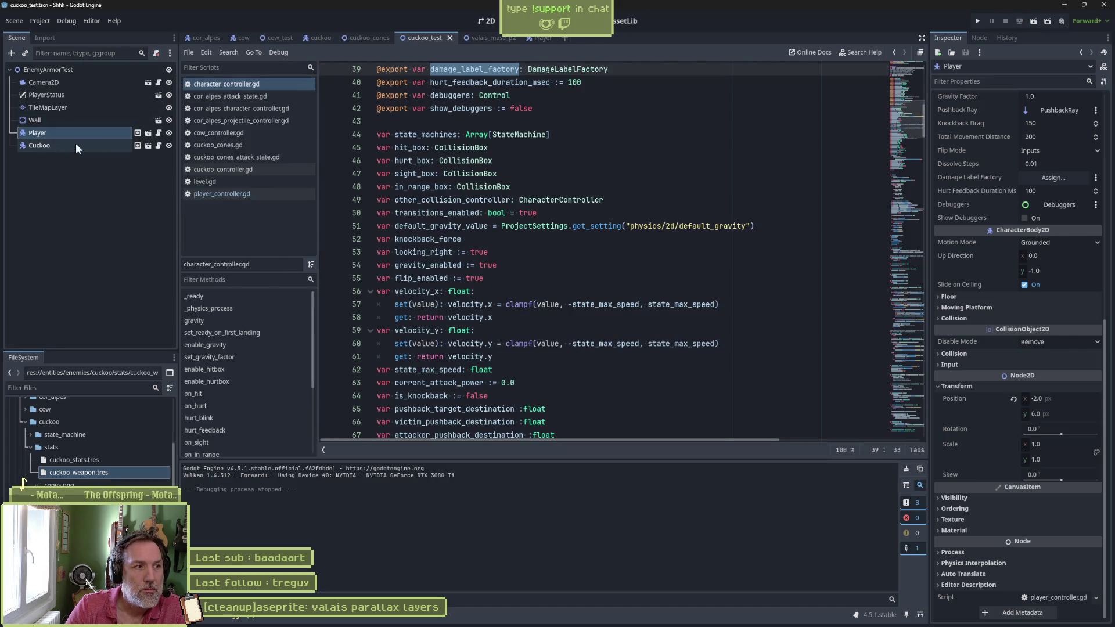
{"action": "left_click", "coordinate": [137, 145]}
{"action": "left_click", "coordinate": [88, 73]}
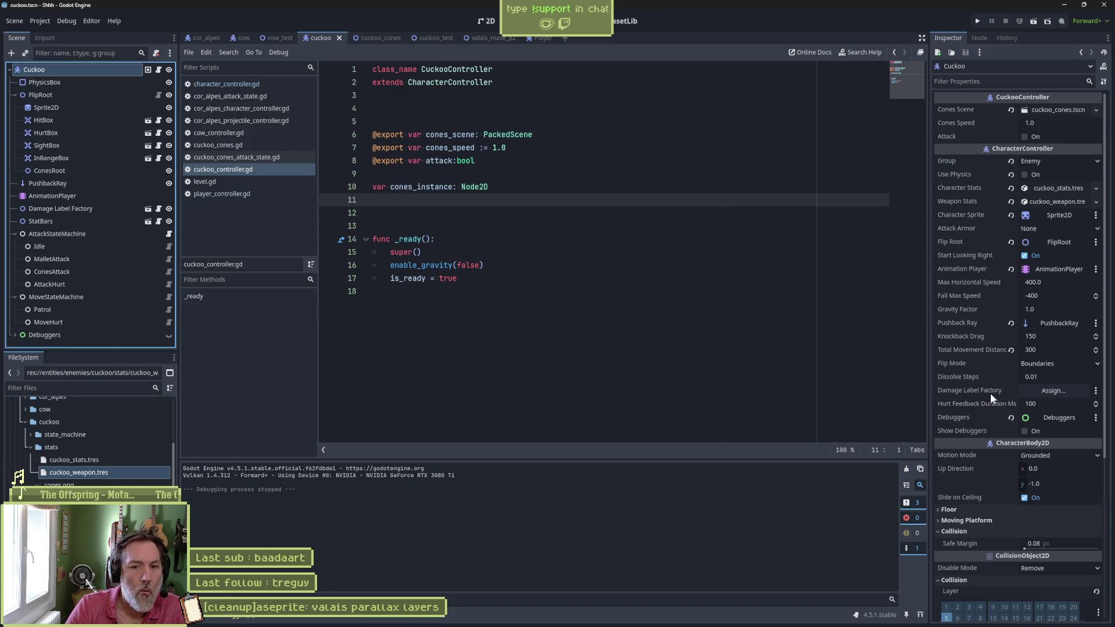
Step: Assign the Cuckoo's Damage Label Factory node to its property and test-run cuckoo_test
{"action": "mouse_move", "coordinate": [76, 209]}
{"action": "left_mouse_down"}
{"action": "mouse_move", "coordinate": [378, 242]}
{"action": "mouse_move", "coordinate": [1044, 391]}
{"action": "left_mouse_up"}
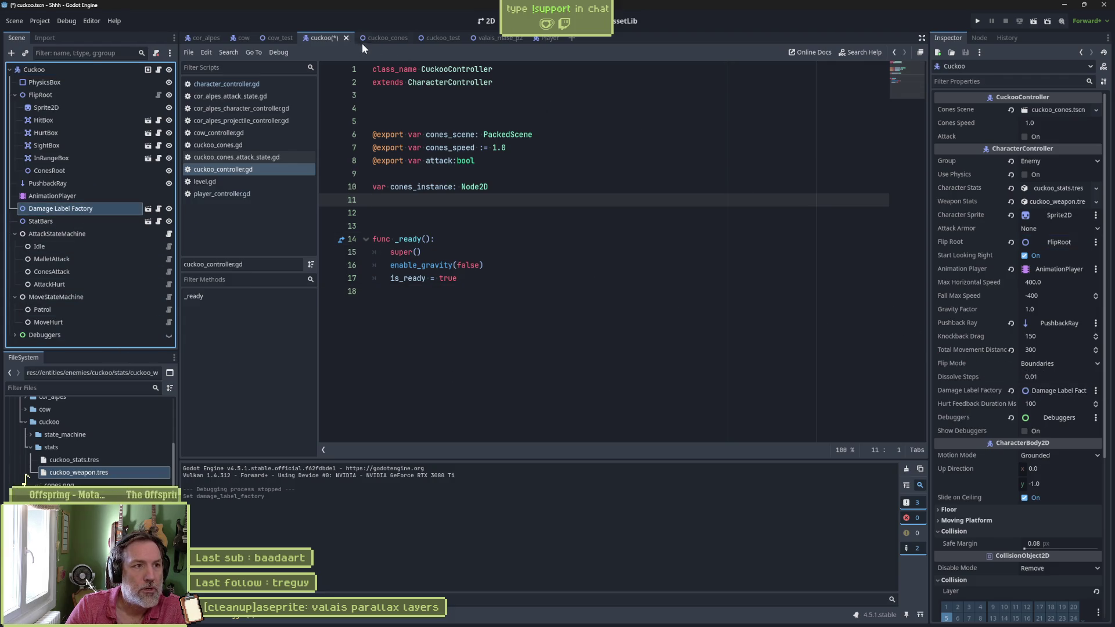
{"action": "left_click", "coordinate": [433, 38]}
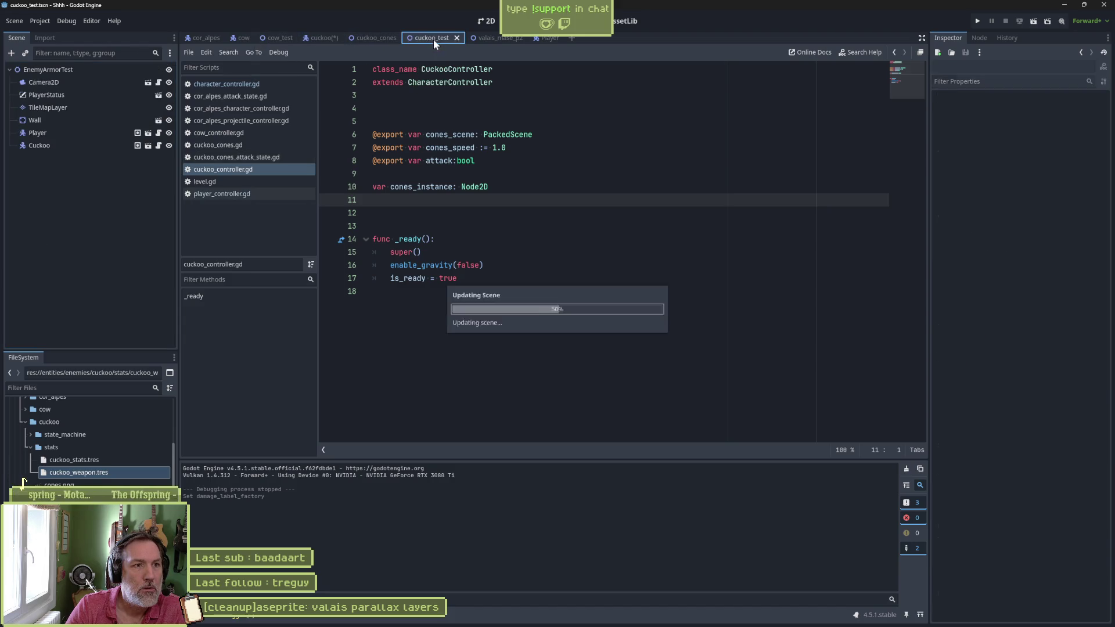
{"action": "key", "text": "F6"}
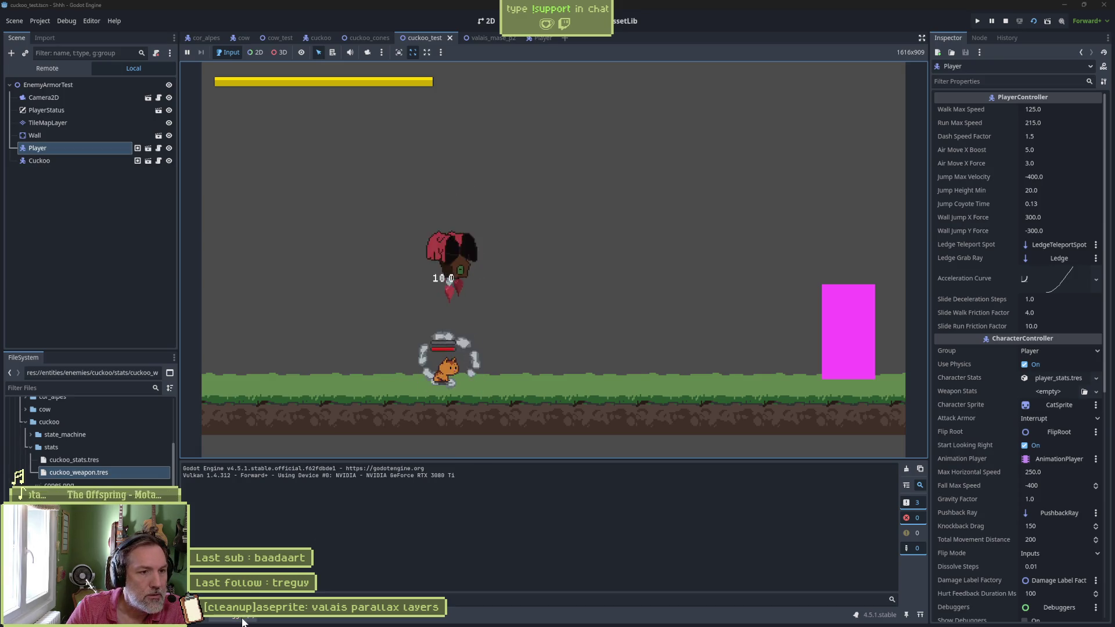
{"action": "left_click", "coordinate": [1005, 20]}
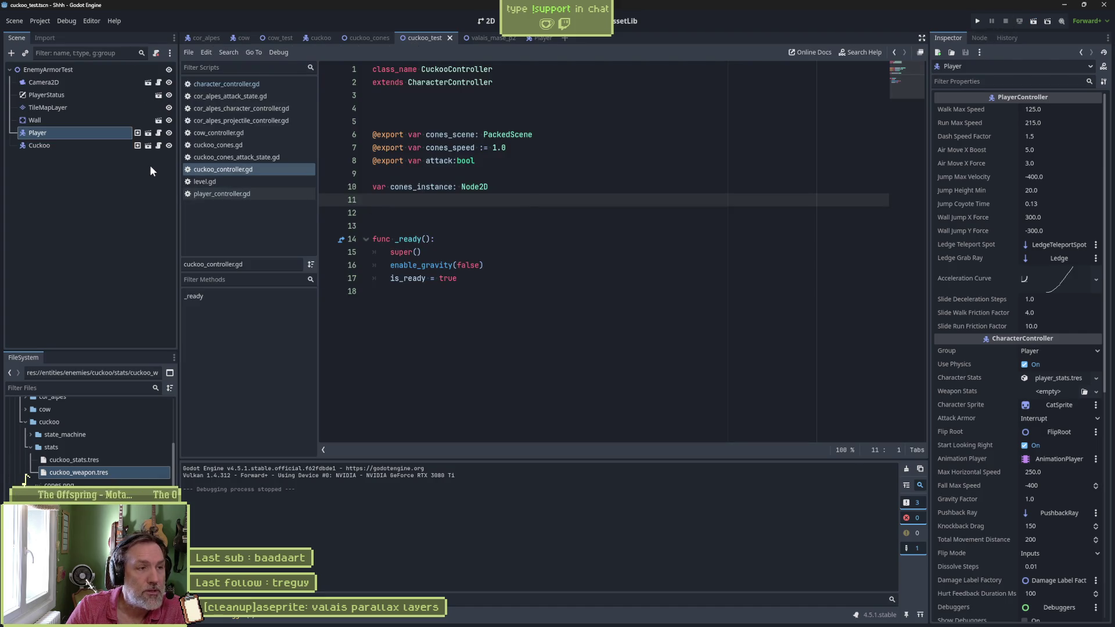
Step: Open the Player scene and show the AnimationPlayer's idle animation
{"action": "left_click", "coordinate": [147, 133]}
{"action": "left_click", "coordinate": [79, 234]}
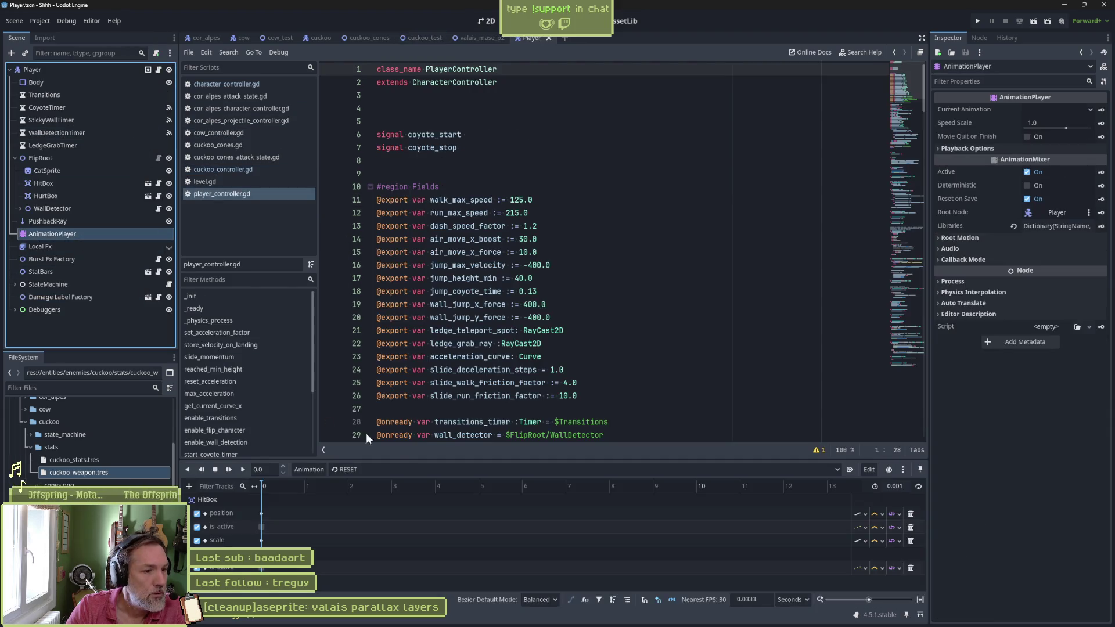
{"action": "left_click", "coordinate": [409, 469]}
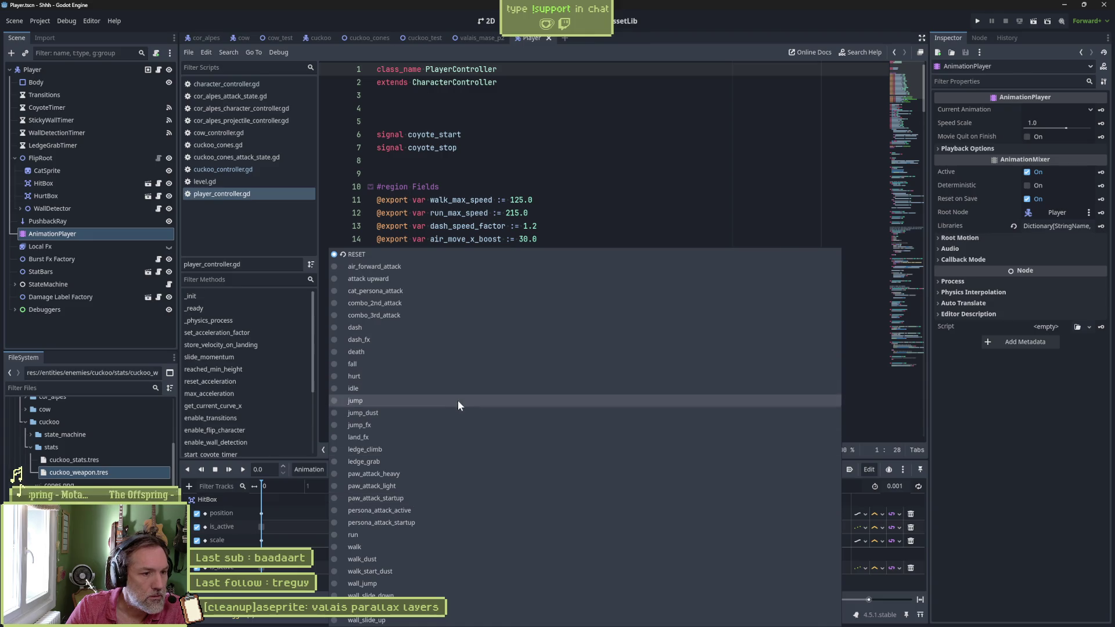
{"action": "left_click", "coordinate": [459, 388]}
Step: Key HitBox's Is Active property as a new track in the idle animation
{"action": "left_click", "coordinate": [487, 20]}
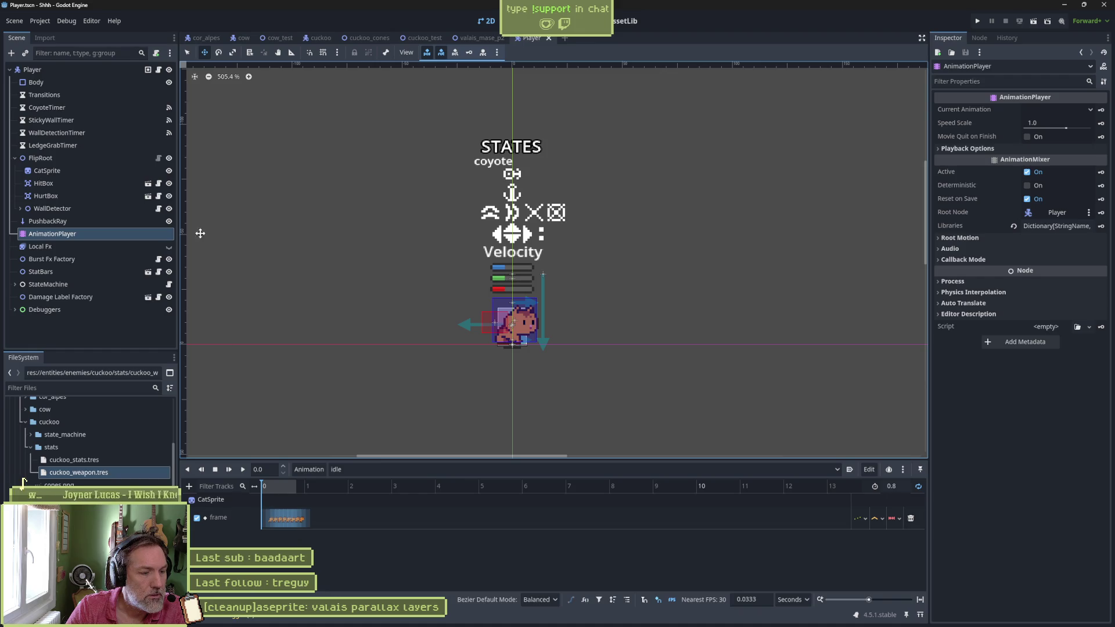
{"action": "left_click", "coordinate": [82, 184]}
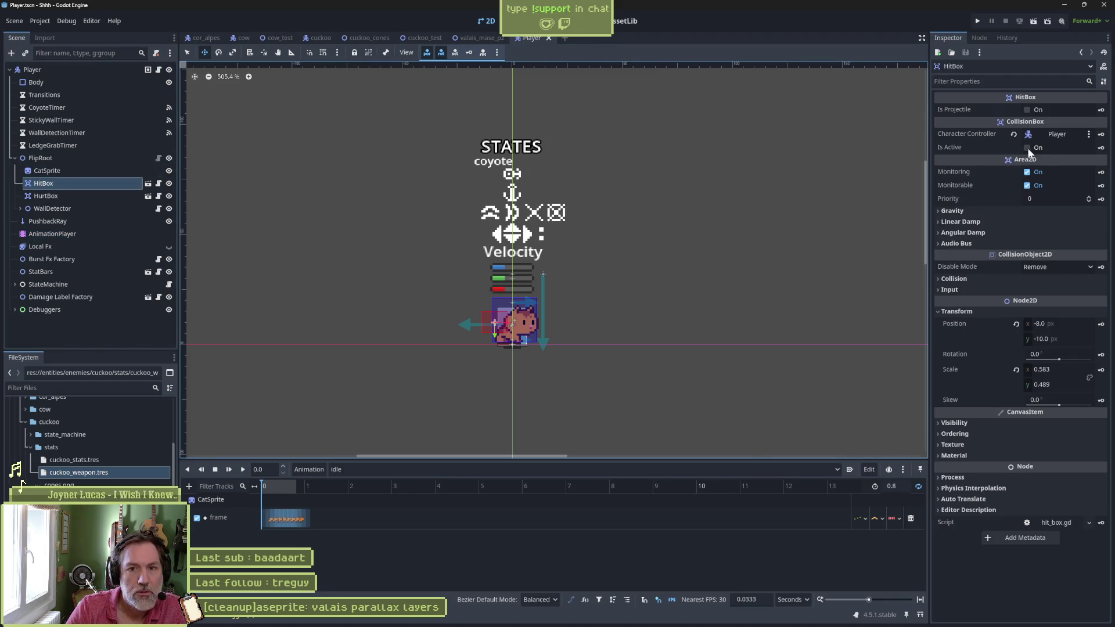
{"action": "left_click", "coordinate": [1102, 148]}
{"action": "left_click", "coordinate": [519, 352]}
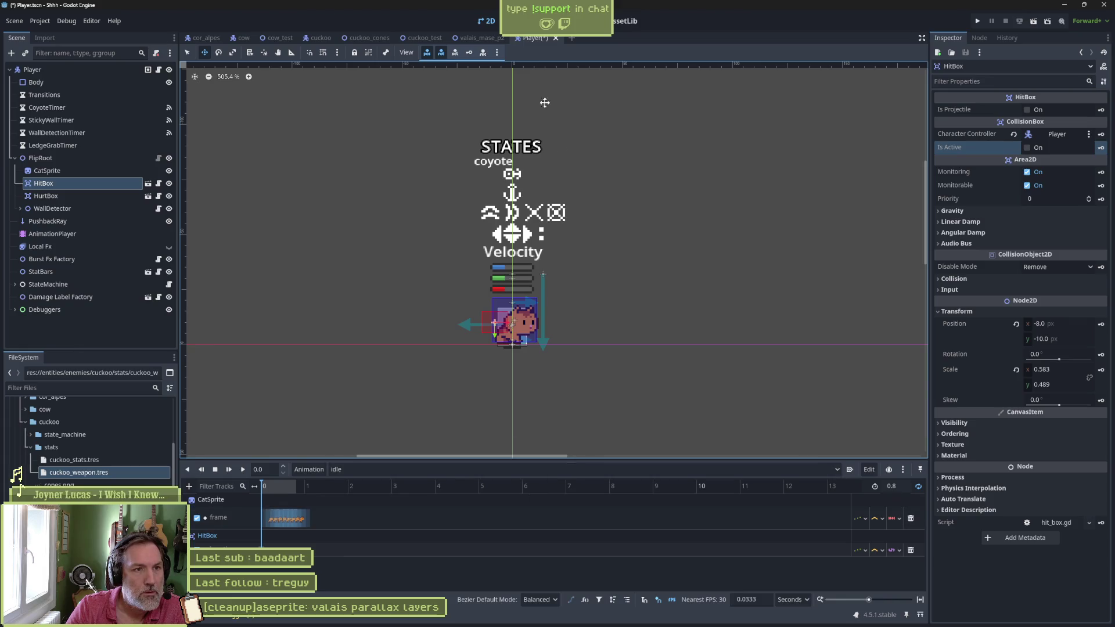
{"action": "left_click", "coordinate": [419, 36]}
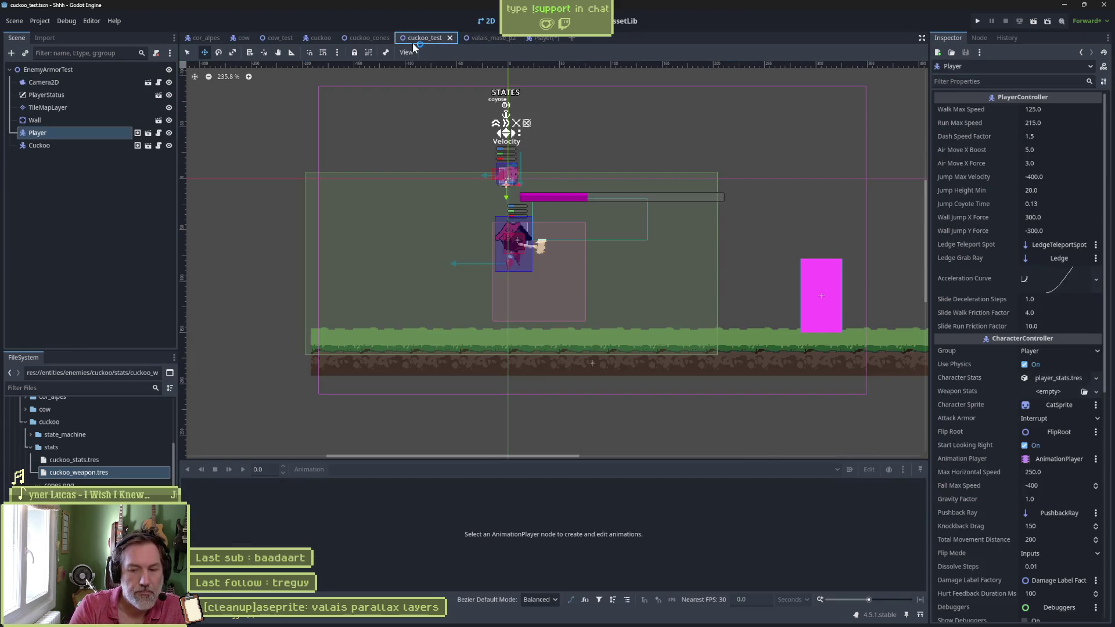
Step: Run cuckoo_test with F6, stop it with F8, and return to the Player scene
{"action": "key", "text": "F6"}
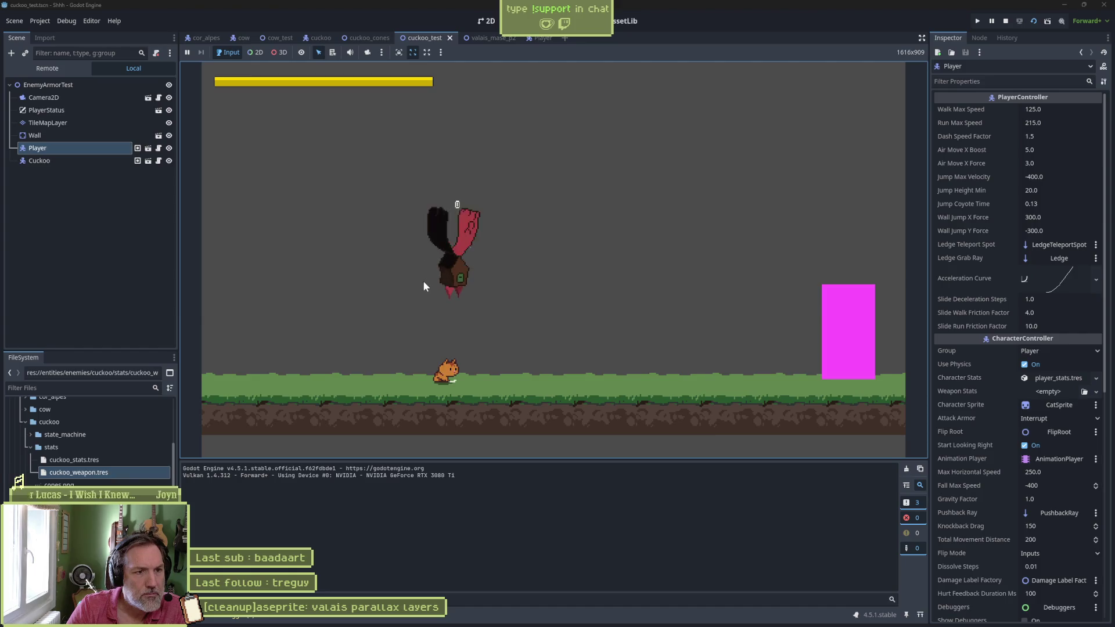
{"action": "key", "text": "F8"}
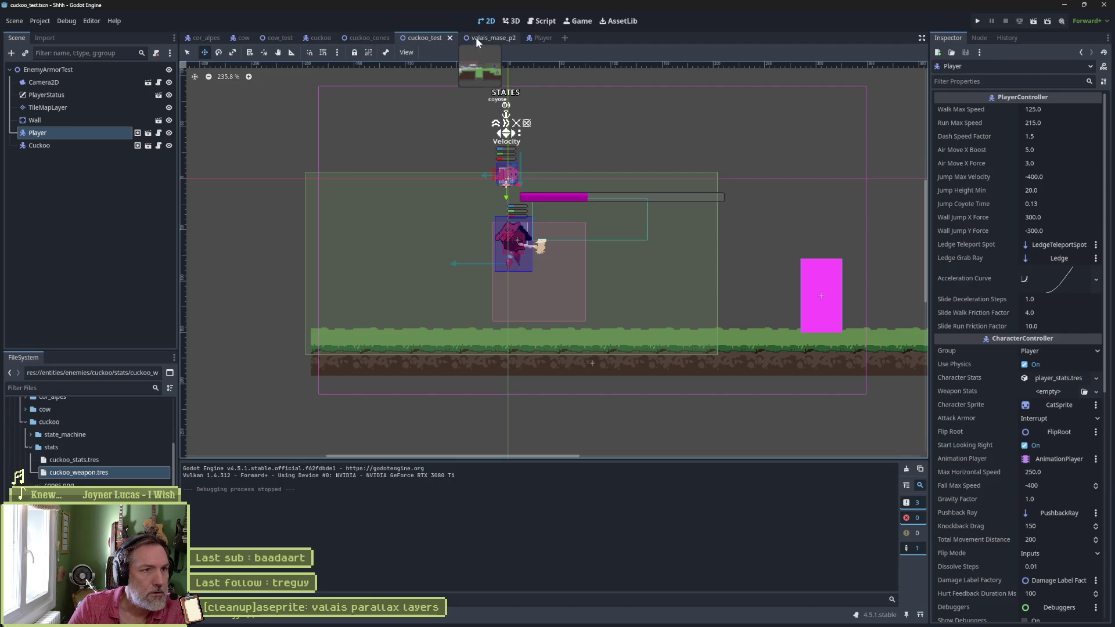
{"action": "left_click", "coordinate": [535, 37]}
Step: Show the Player AnimationPlayer's RESET animation tracks
{"action": "left_click", "coordinate": [81, 234]}
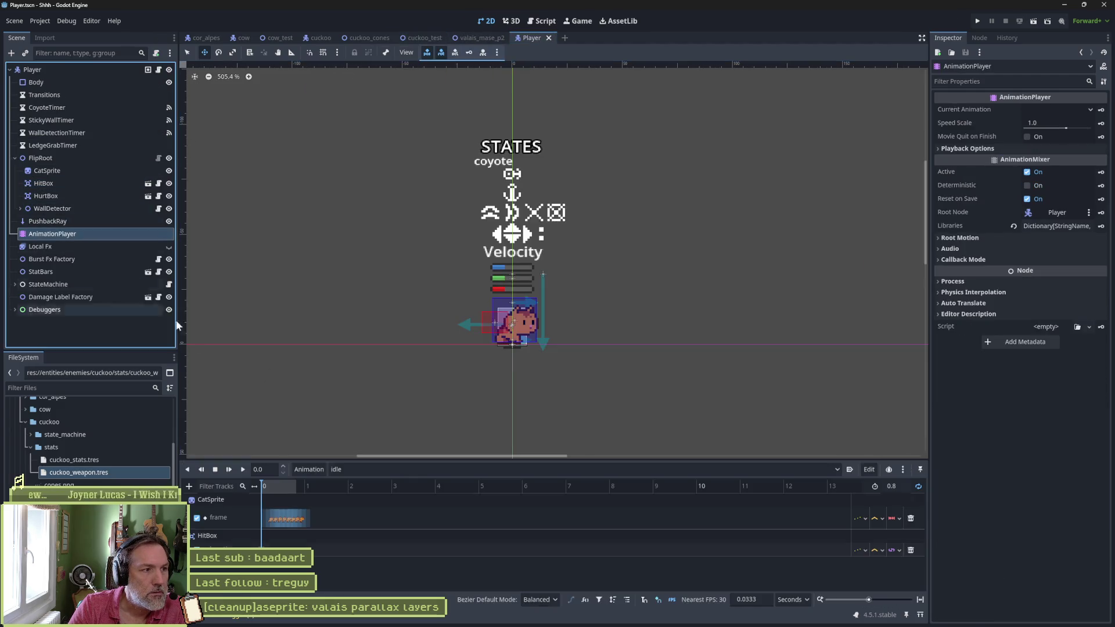
{"action": "left_click", "coordinate": [389, 468]}
{"action": "left_click", "coordinate": [430, 254]}
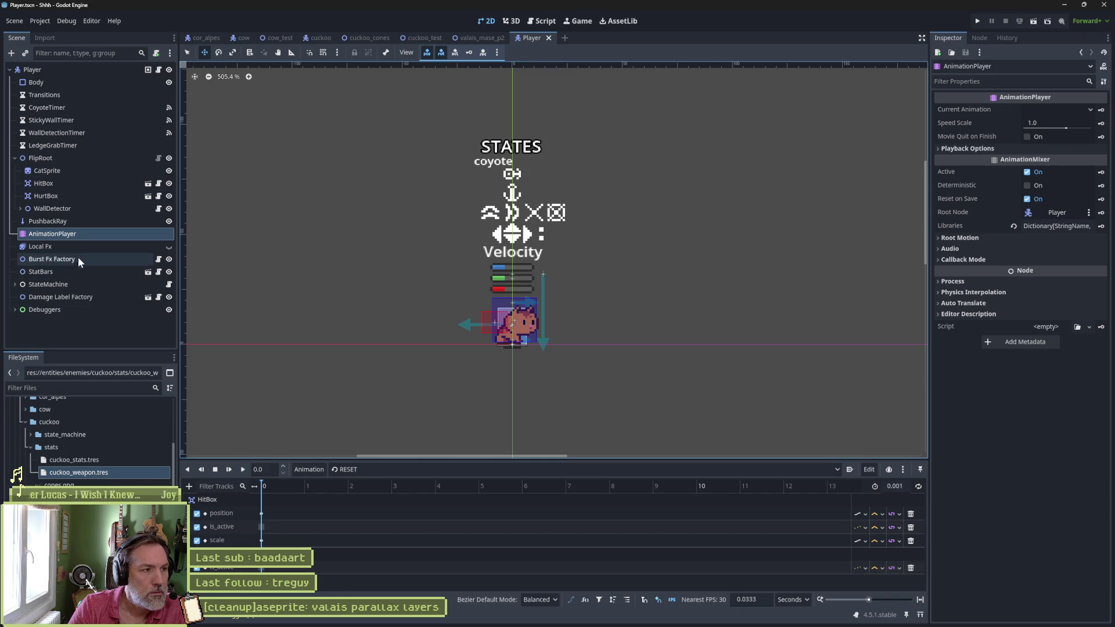
Step: Expand StateMachine and Move to inspect the Fall state, then run cuckoo_test again
{"action": "left_click", "coordinate": [15, 285]}
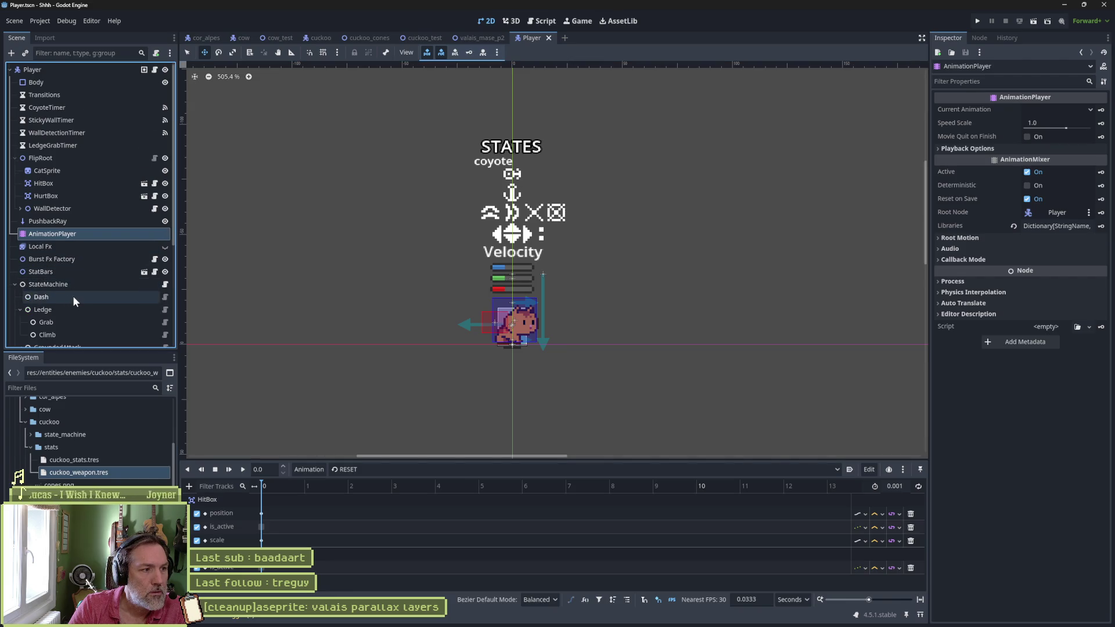
{"action": "scroll", "coordinate": [72, 295], "scroll_direction": "down", "scroll_amount": 3}
{"action": "scroll", "coordinate": [104, 275], "scroll_direction": "down", "scroll_amount": 2}
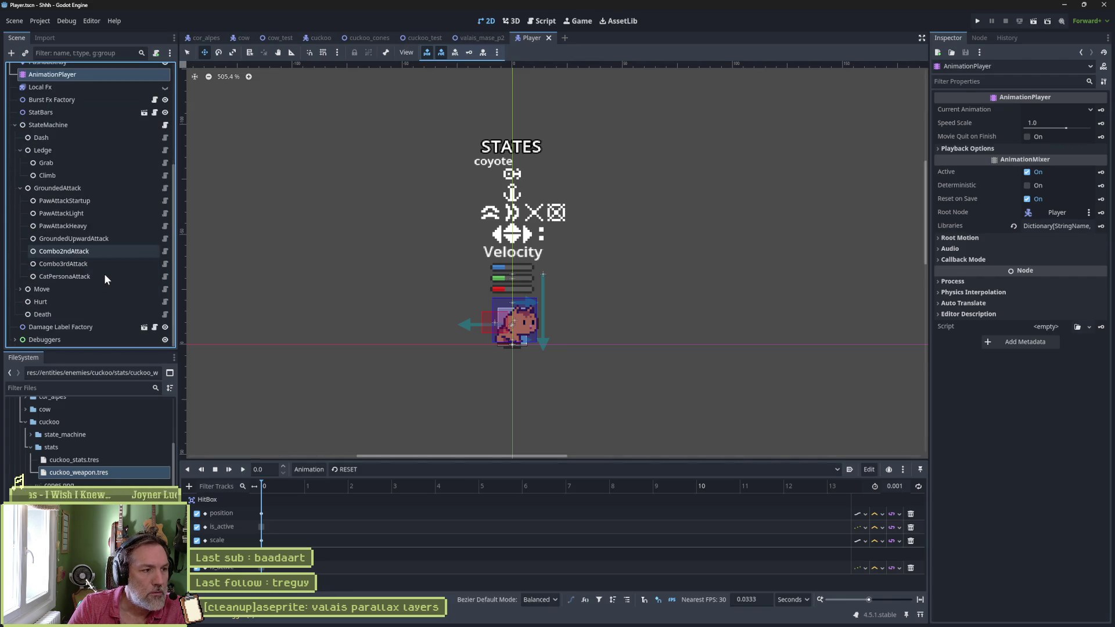
{"action": "left_click", "coordinate": [21, 288]}
{"action": "scroll", "coordinate": [89, 294], "scroll_direction": "down", "scroll_amount": 3}
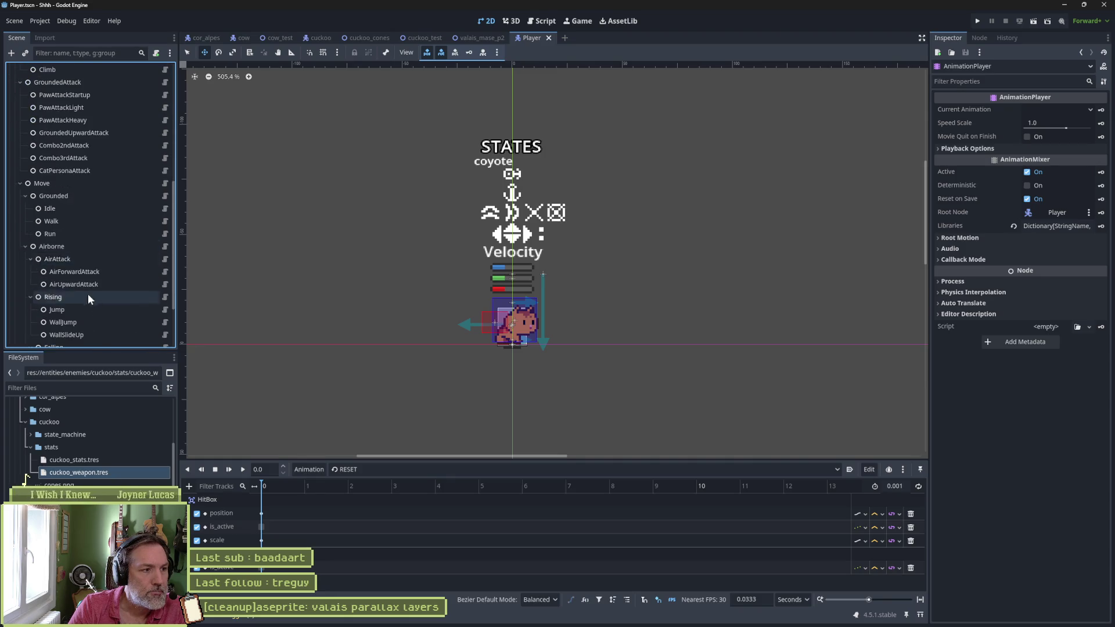
{"action": "scroll", "coordinate": [67, 266], "scroll_direction": "down", "scroll_amount": 2}
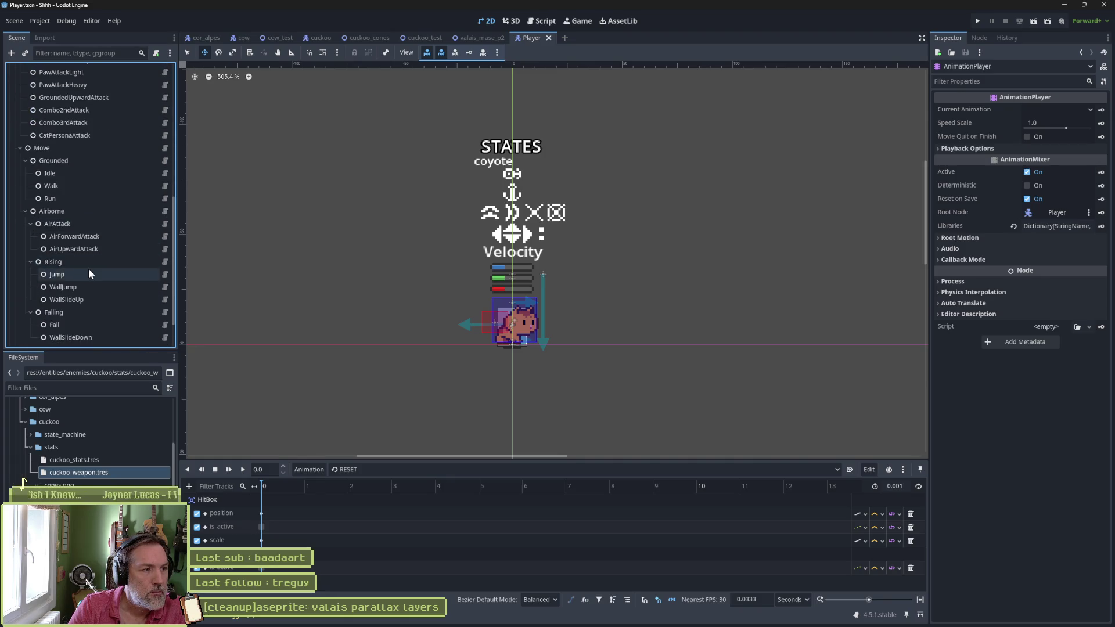
{"action": "left_click", "coordinate": [95, 289]}
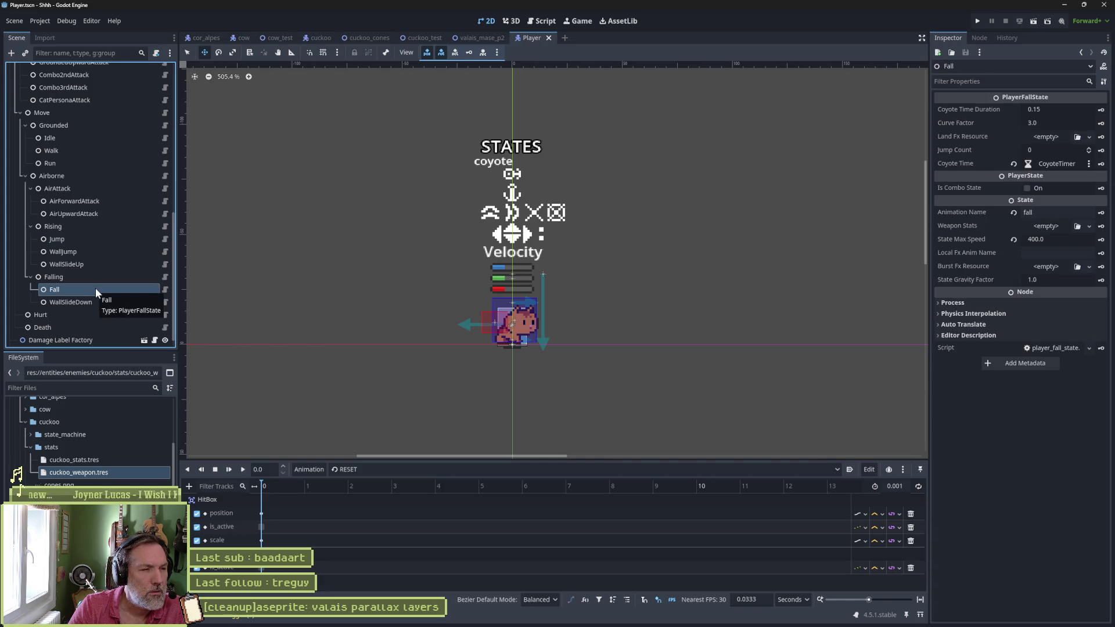
{"action": "key", "text": "F5"}
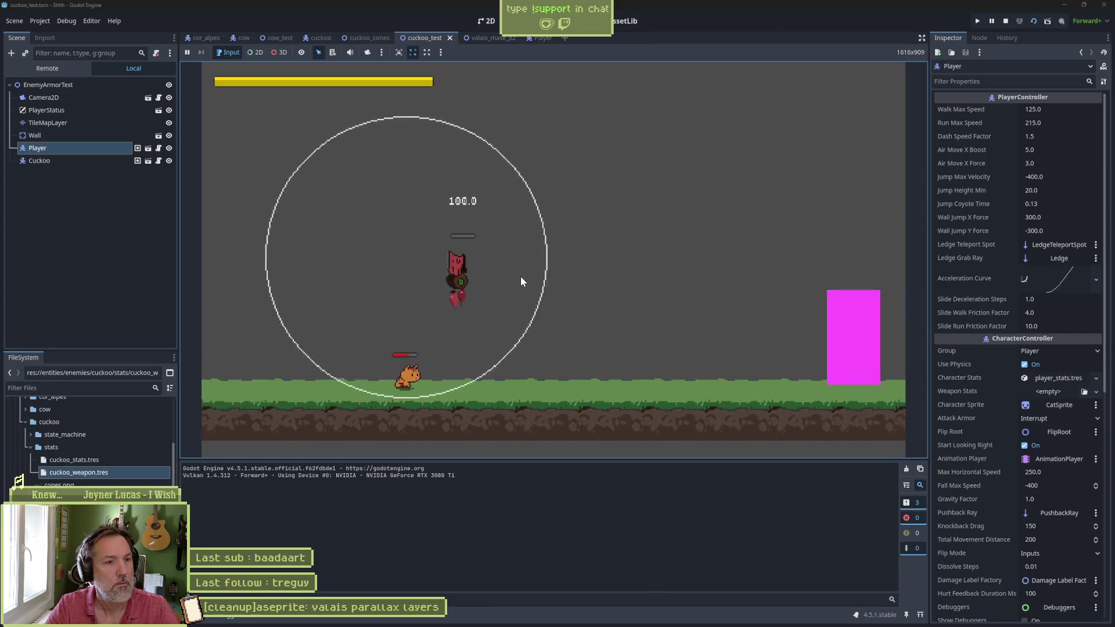
Step: Stop the cuckoo_test play-test and collapse the cuckoo folder in FileSystem
{"action": "key", "text": "F8"}
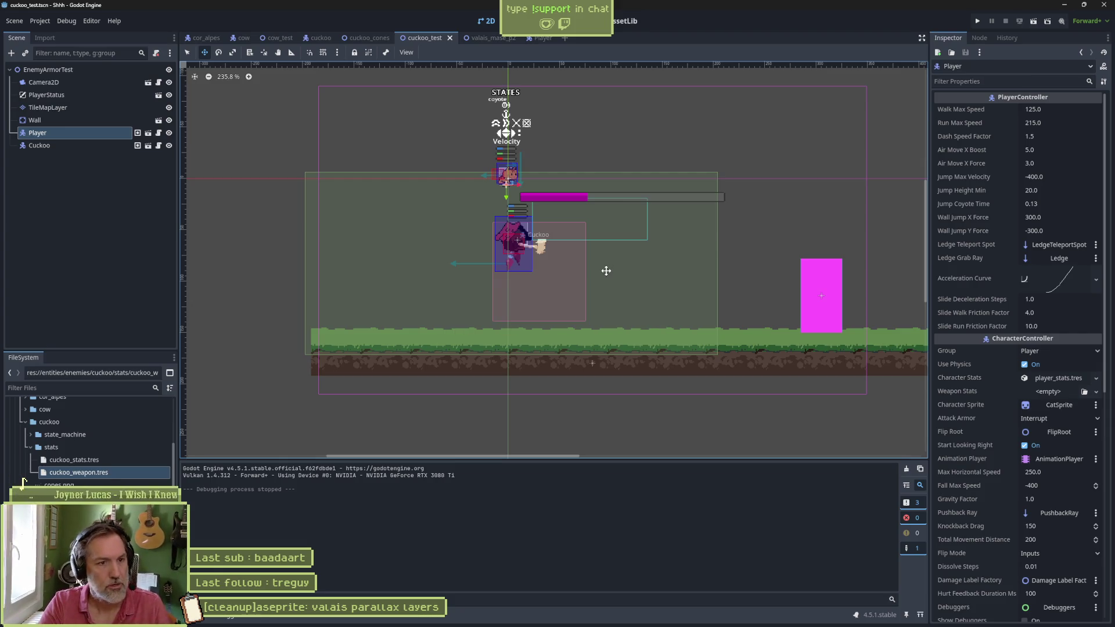
{"action": "mouse_move", "coordinate": [612, 624]}
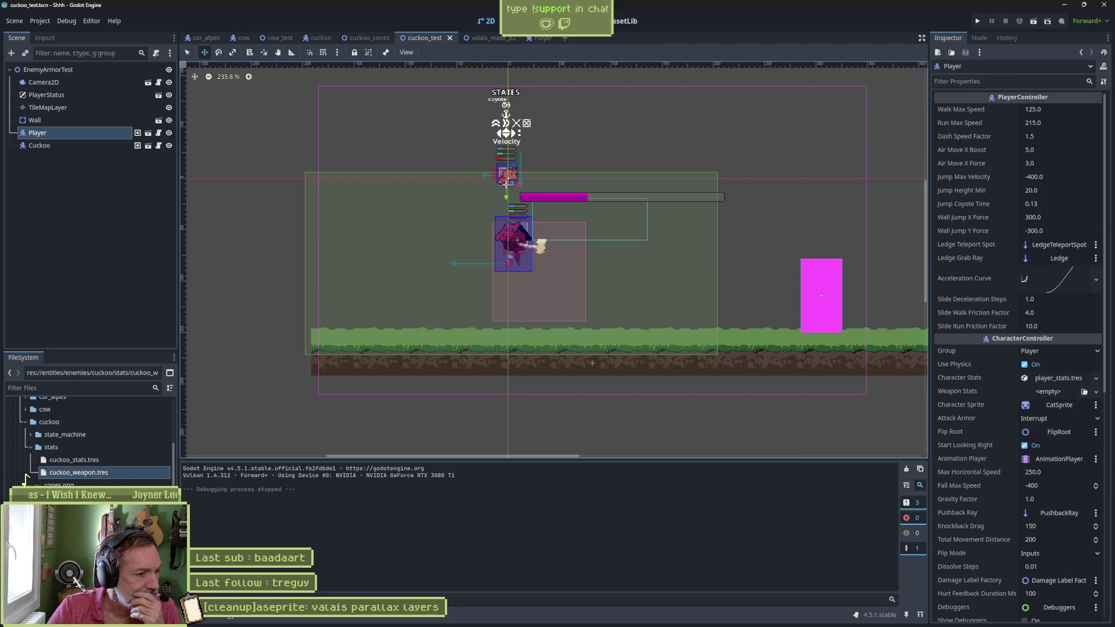
{"action": "left_click", "coordinate": [26, 422]}
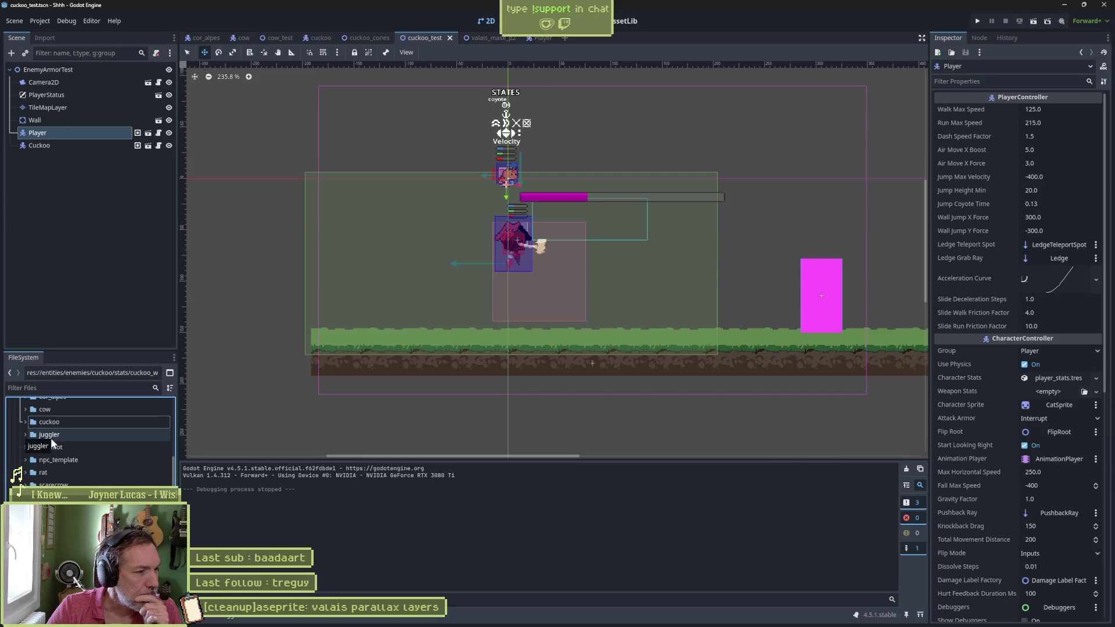
Step: Close the cuckoo_test, cuckoo_cones, cuckoo, cow_test, cow and cor_alpes scene tabs
{"action": "left_click", "coordinate": [25, 434]}
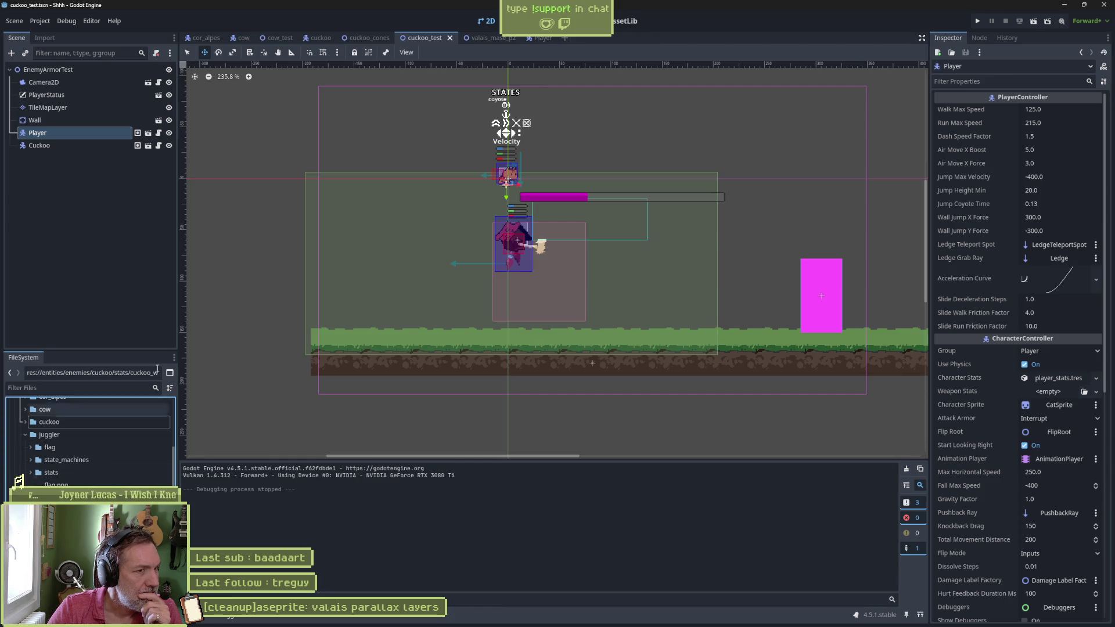
{"action": "middle_click", "coordinate": [419, 36]}
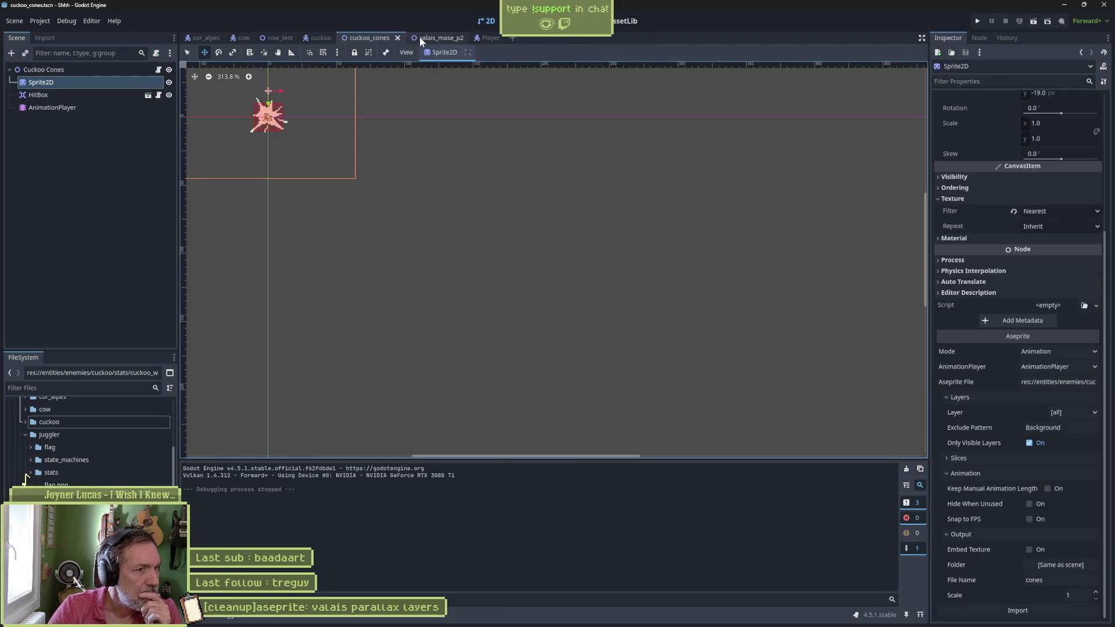
{"action": "middle_click", "coordinate": [373, 38]}
{"action": "middle_click", "coordinate": [325, 37]}
{"action": "middle_click", "coordinate": [280, 36]}
{"action": "middle_click", "coordinate": [242, 37]}
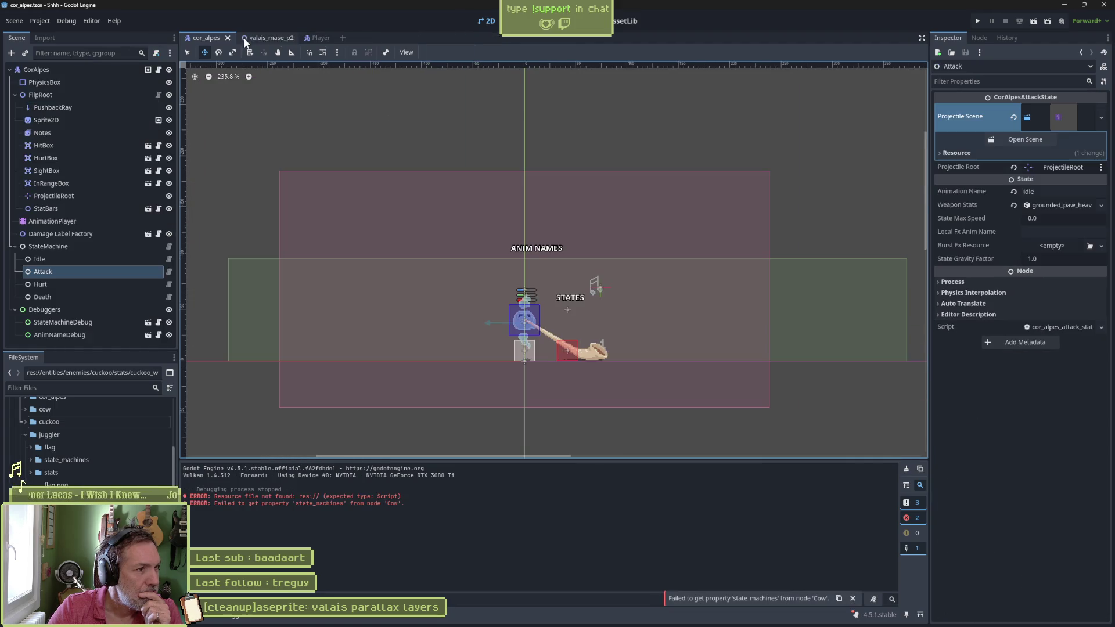
{"action": "middle_click", "coordinate": [201, 37]}
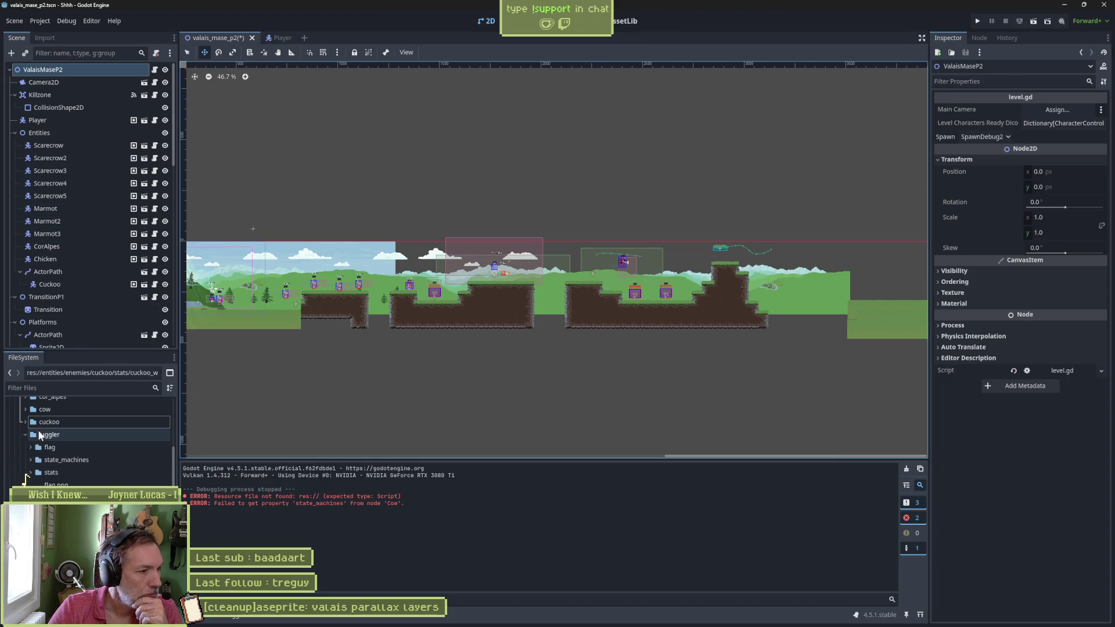
Step: Collapse the juggler folder and expand the cor_alpes enemy folder in FileSystem
{"action": "left_click", "coordinate": [25, 435]}
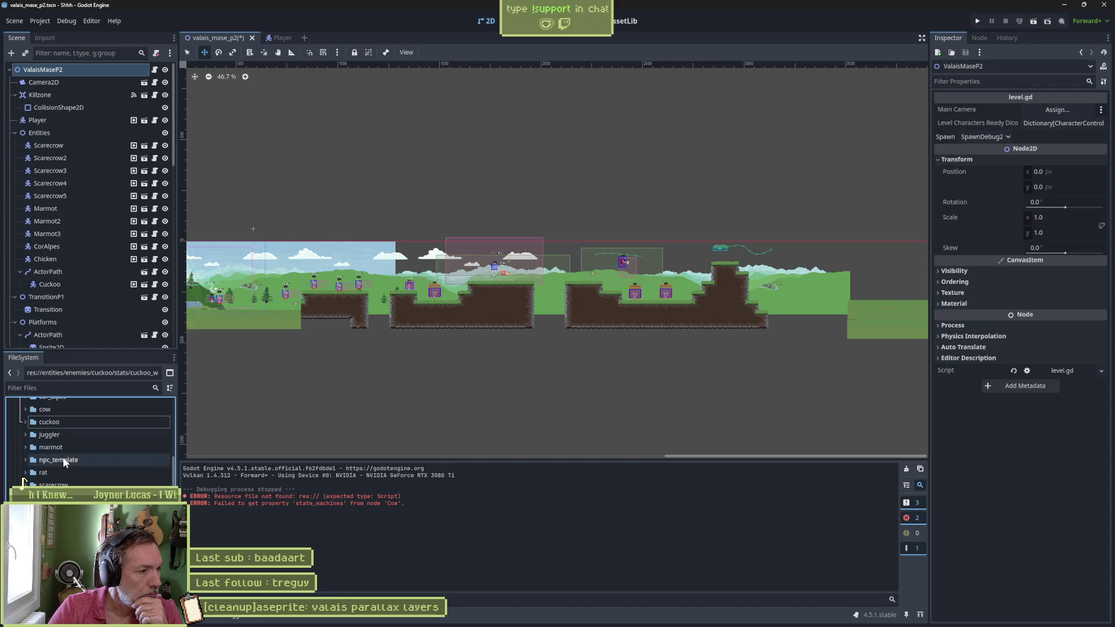
{"action": "scroll", "coordinate": [36, 451], "scroll_direction": "up", "scroll_amount": 3}
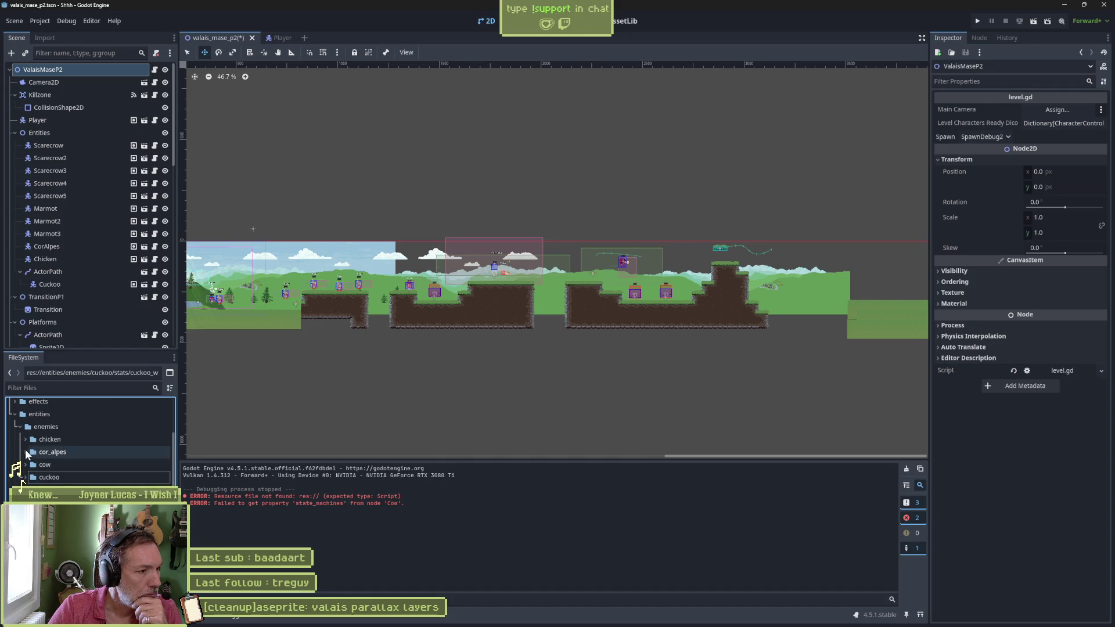
{"action": "left_click", "coordinate": [26, 452]}
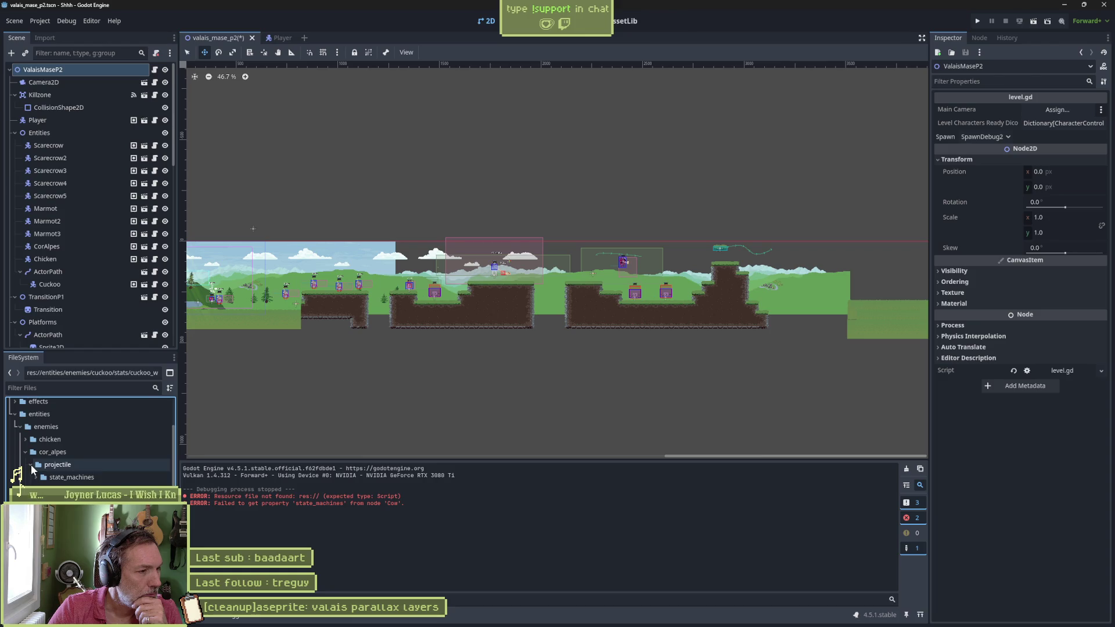
{"action": "left_click", "coordinate": [31, 464]}
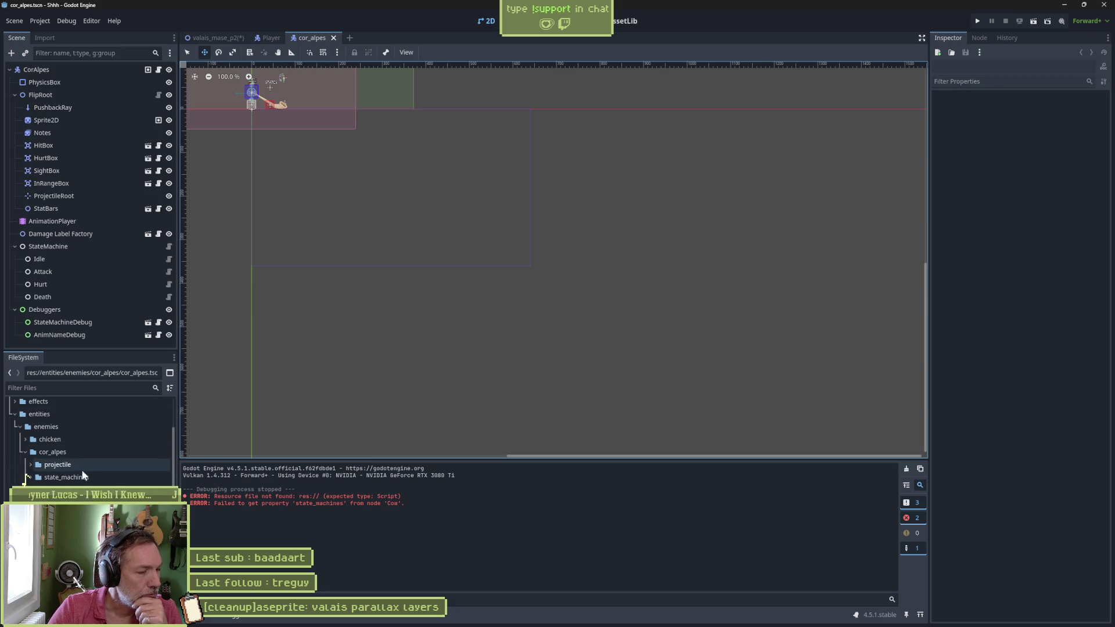
Step: Open cor_alpes_test.tscn, return to the cor_alpes scene, and open the Hurt node's script
{"action": "scroll", "coordinate": [26, 463], "scroll_direction": "down", "scroll_amount": 5}
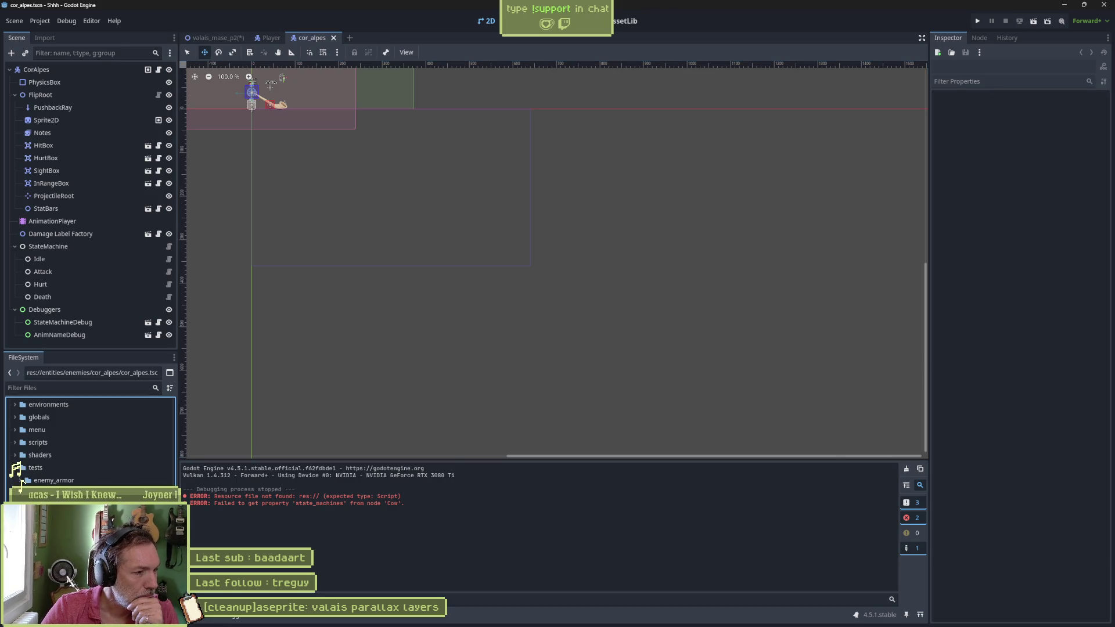
{"action": "double_click", "coordinate": [55, 505]}
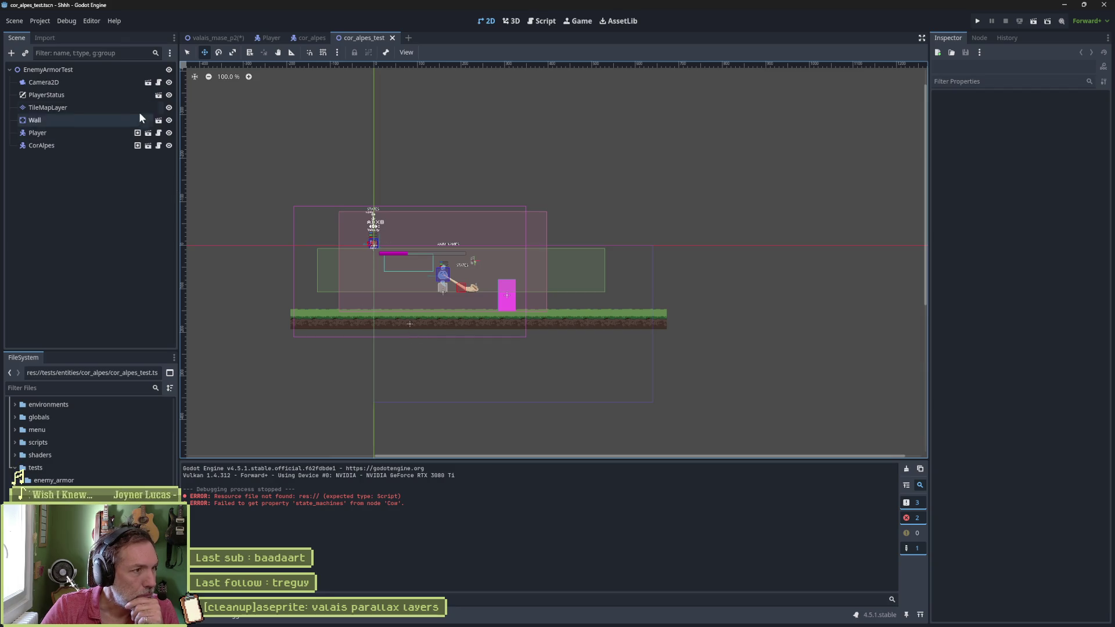
{"action": "left_click", "coordinate": [311, 38]}
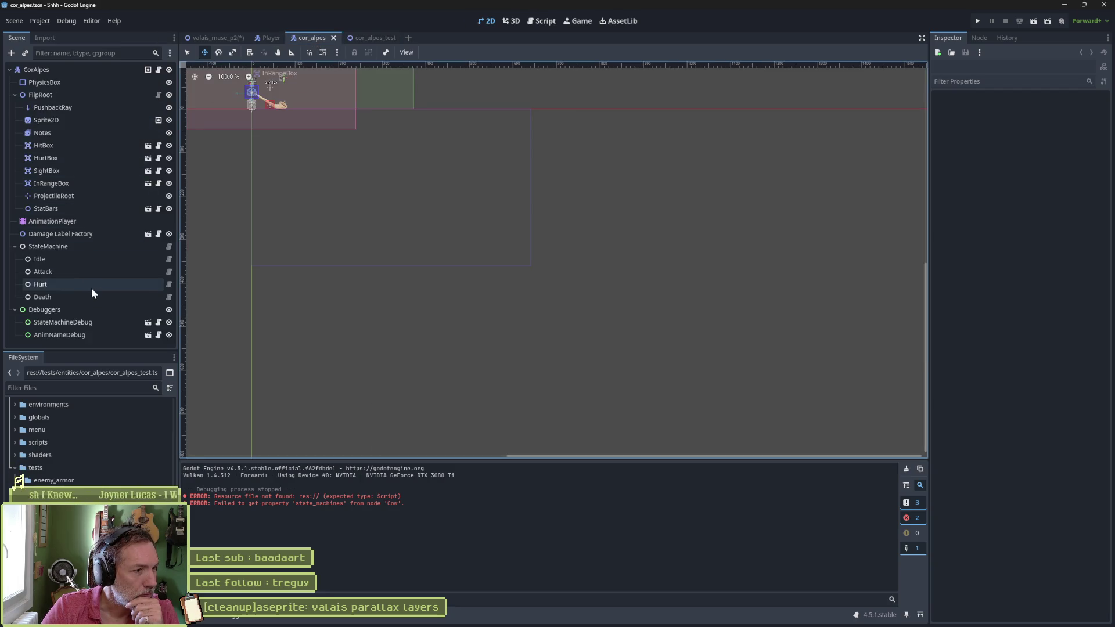
{"action": "left_click", "coordinate": [169, 284]}
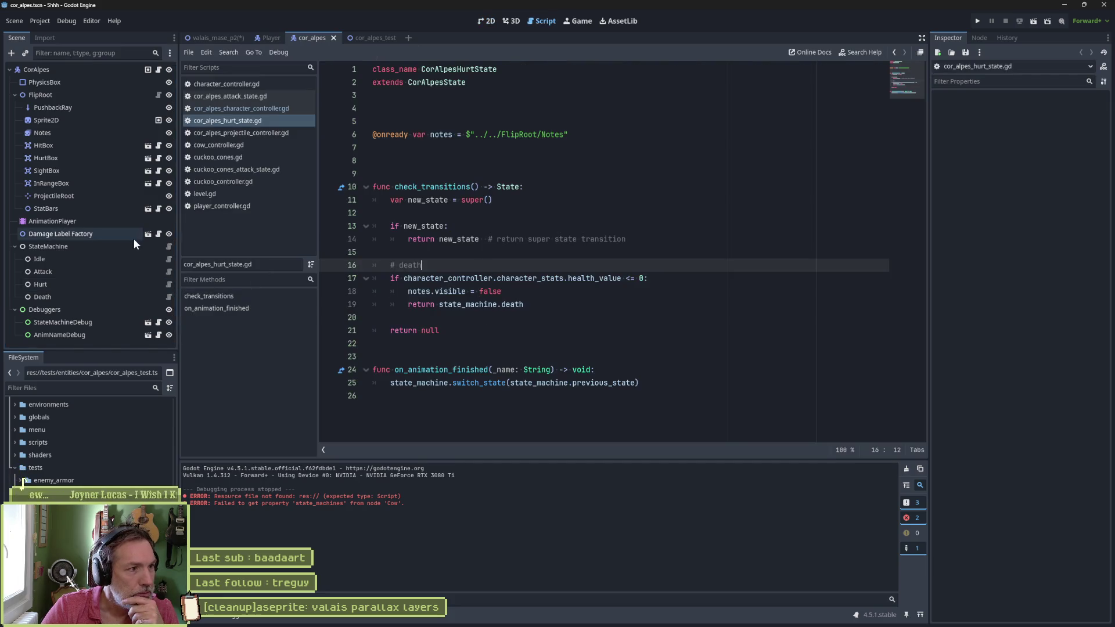
Step: Check CorAlpes and StateMachine properties, then breakpoint line 19 'return state_machine.death'
{"action": "left_click", "coordinate": [36, 70]}
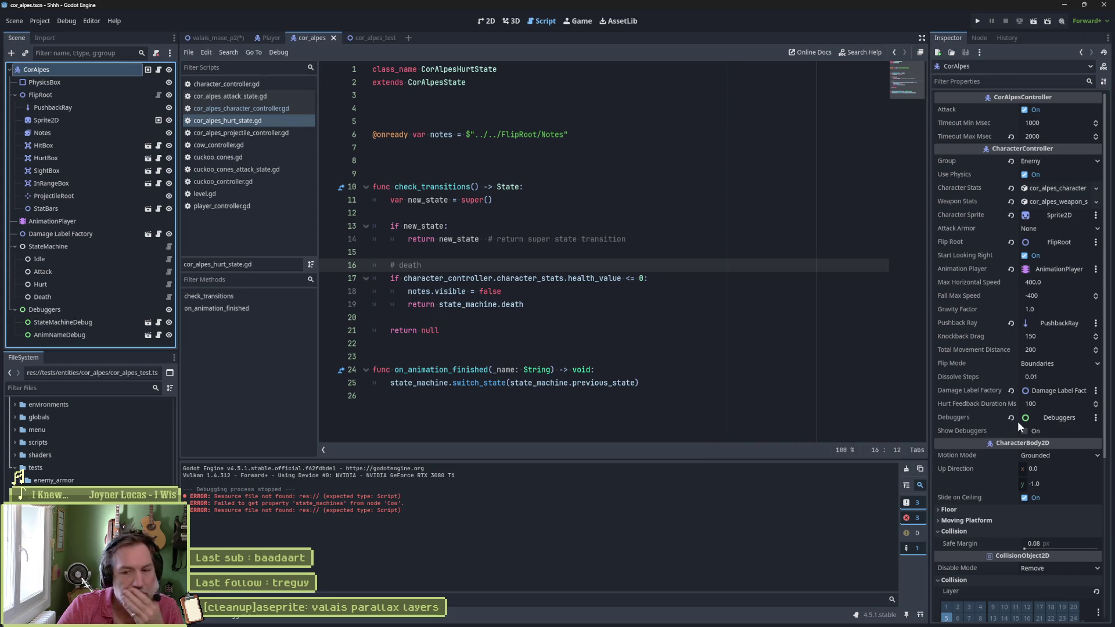
{"action": "left_click", "coordinate": [93, 247]}
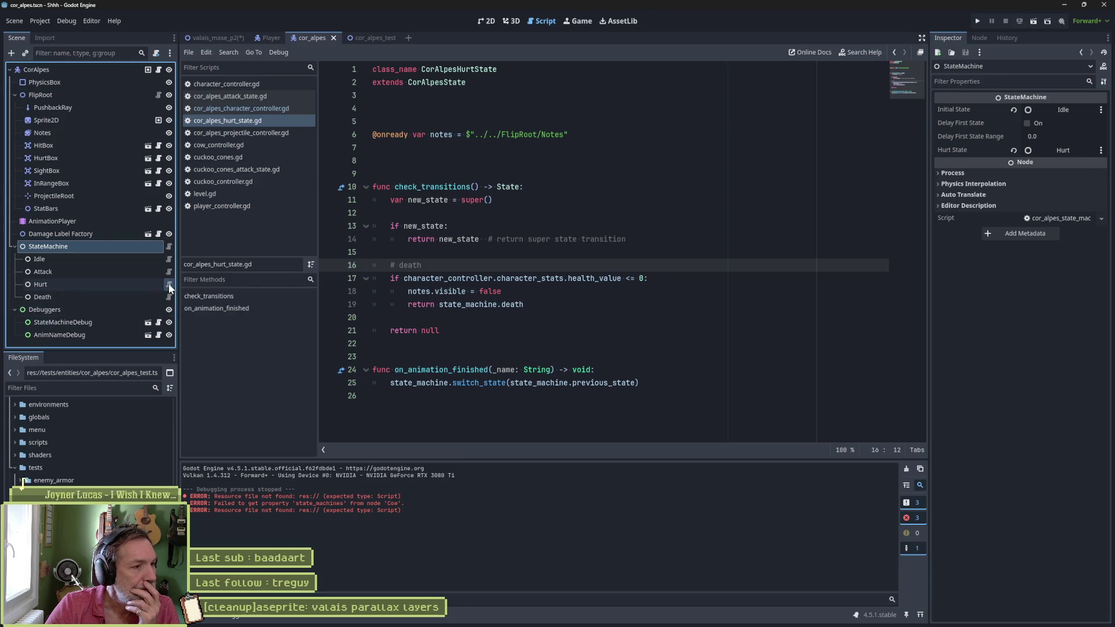
{"action": "left_click", "coordinate": [537, 304]}
{"action": "left_click_drag", "start_coordinate": [536, 304], "coordinate": [539, 298]}
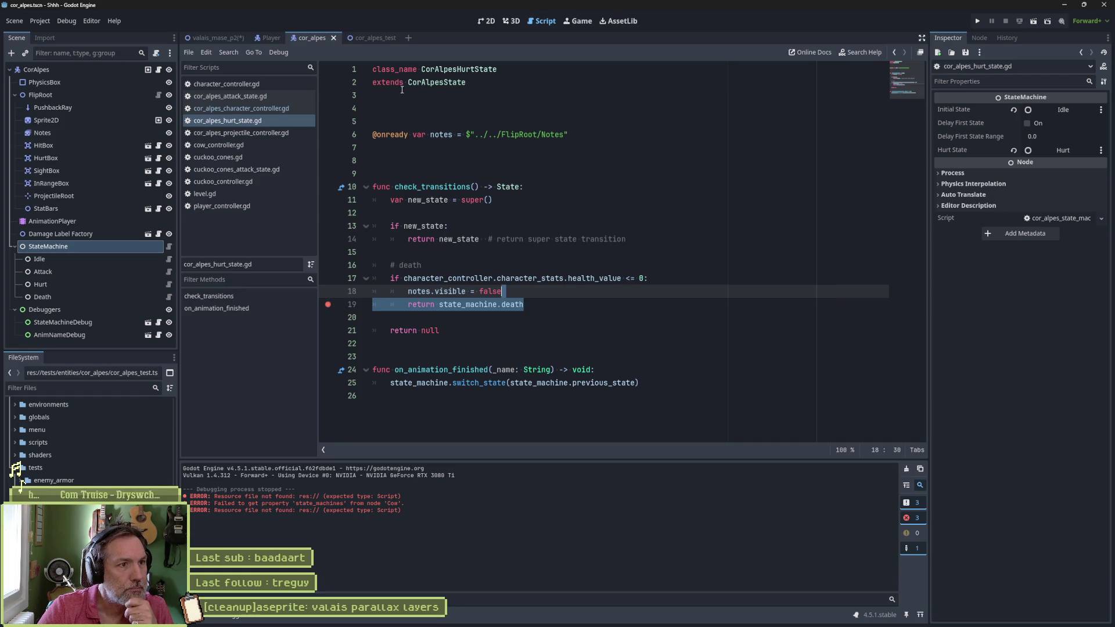
{"action": "left_click", "coordinate": [371, 37]}
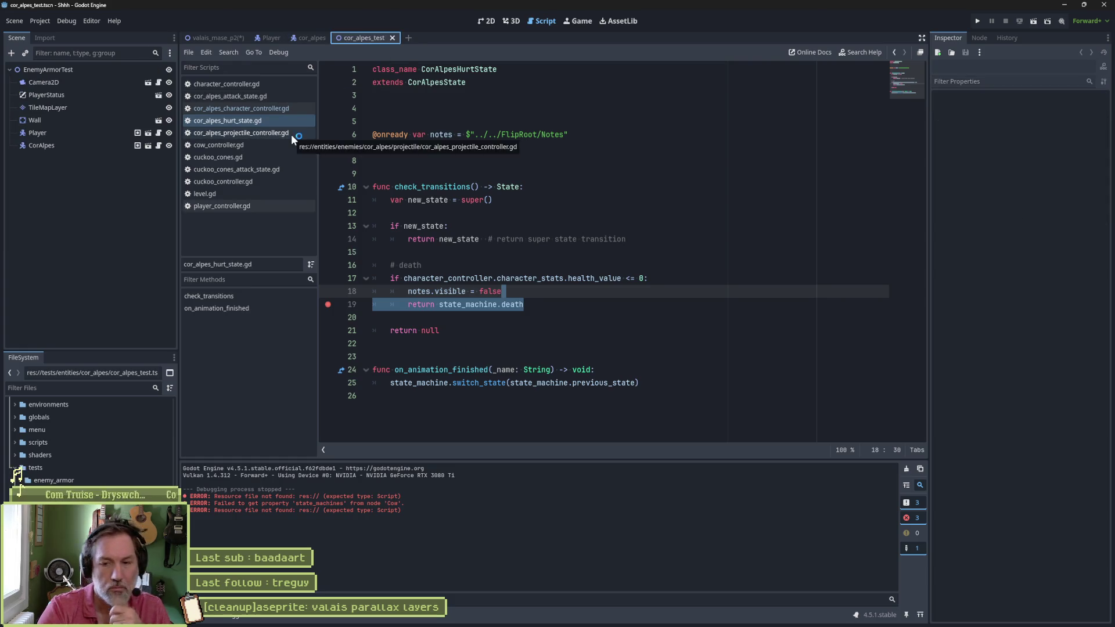
Step: Run cor_alpes_test briefly, then turn off Show Debuggers on the Player node
{"action": "key", "text": "F6"}
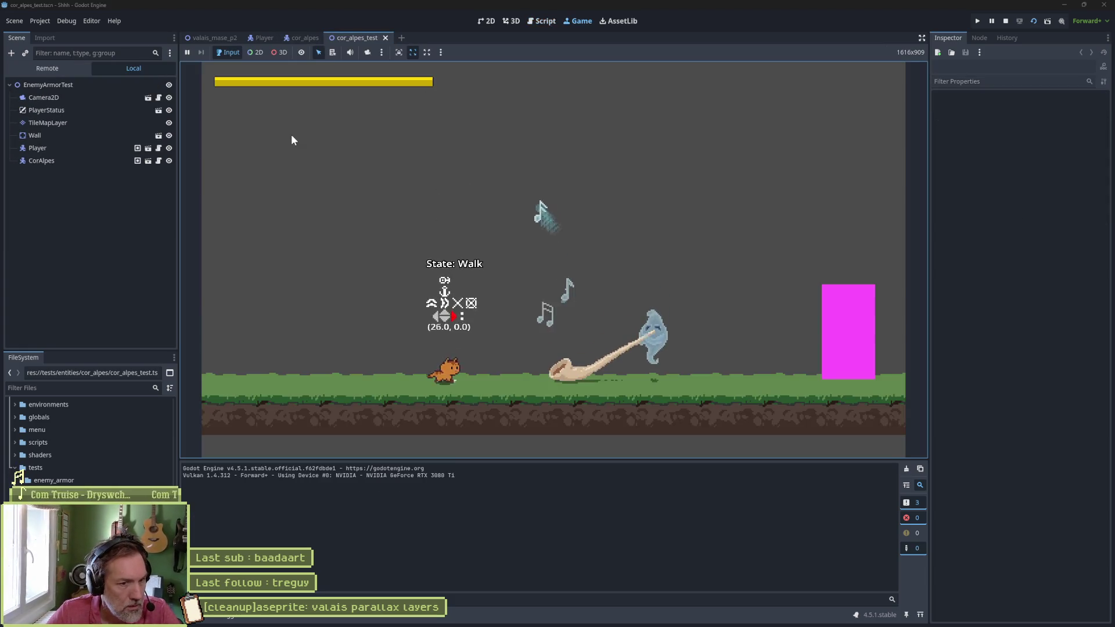
{"action": "key", "text": "x"}
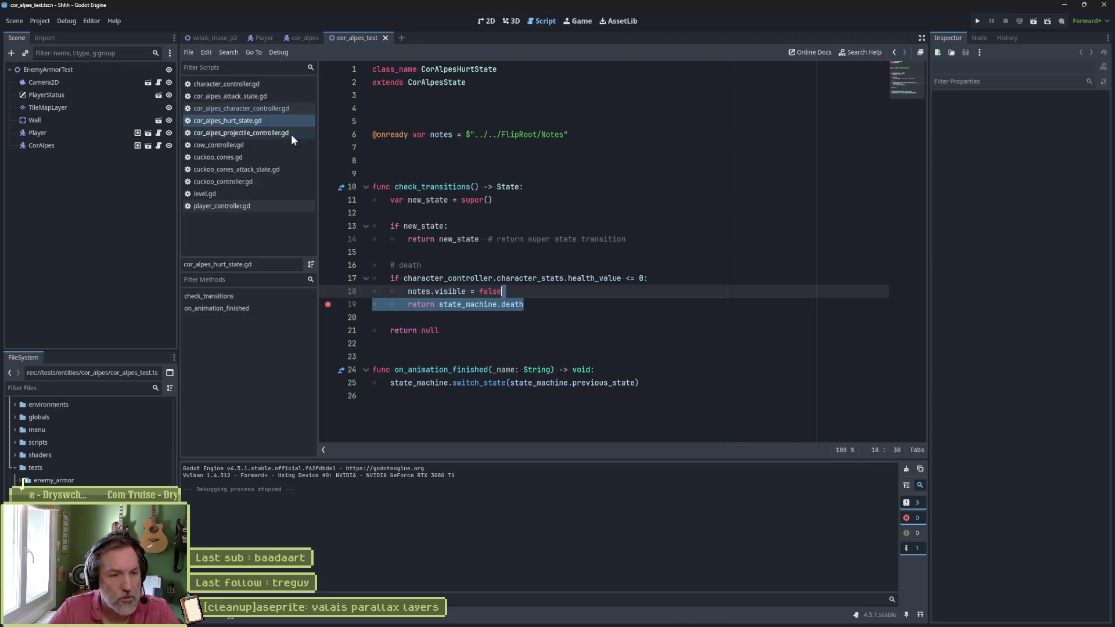
{"action": "left_click", "coordinate": [78, 134]}
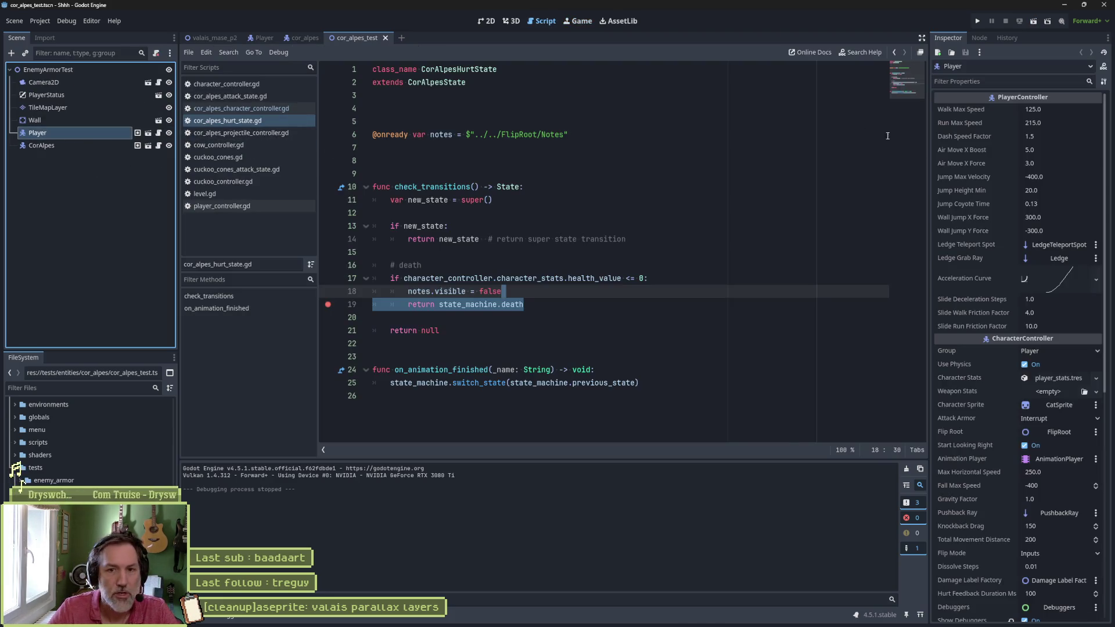
{"action": "scroll", "coordinate": [1019, 168], "scroll_direction": "down", "scroll_amount": 6}
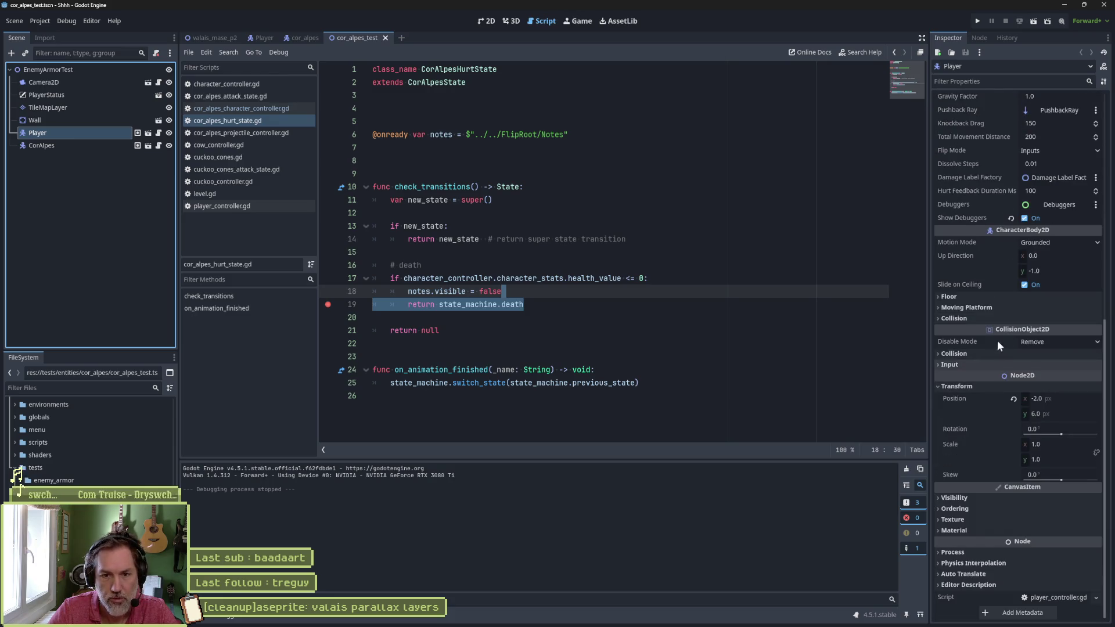
{"action": "left_click", "coordinate": [1024, 218]}
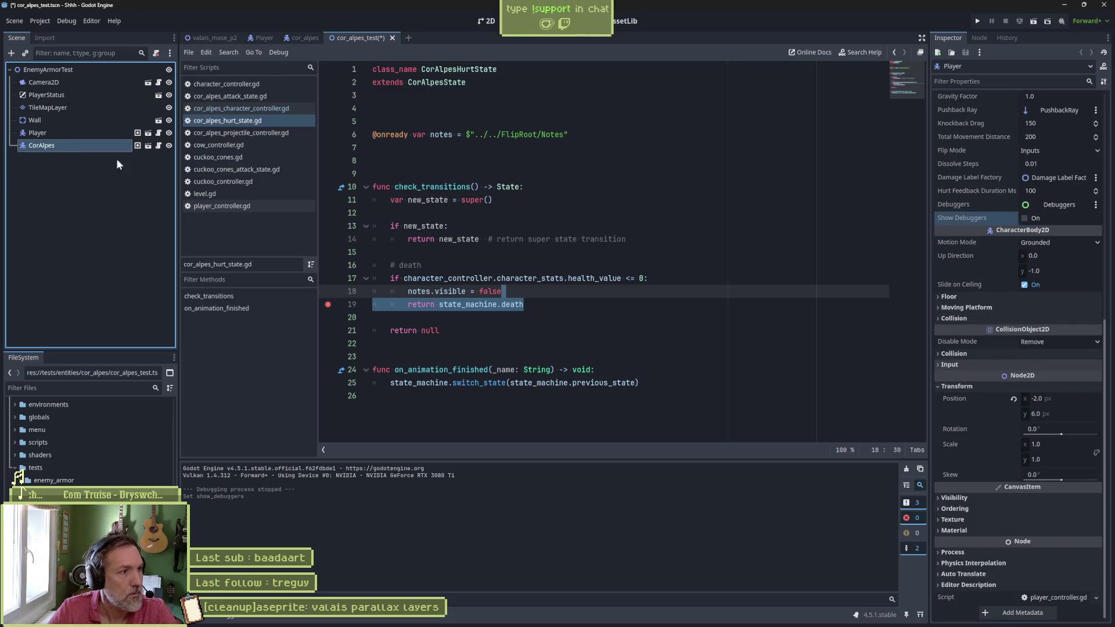
Step: Enable Show Debuggers on CorAlpes, save, and test walking the player into the enemy
{"action": "left_click", "coordinate": [1025, 431]}
{"action": "key", "text": "ctrl+s"}
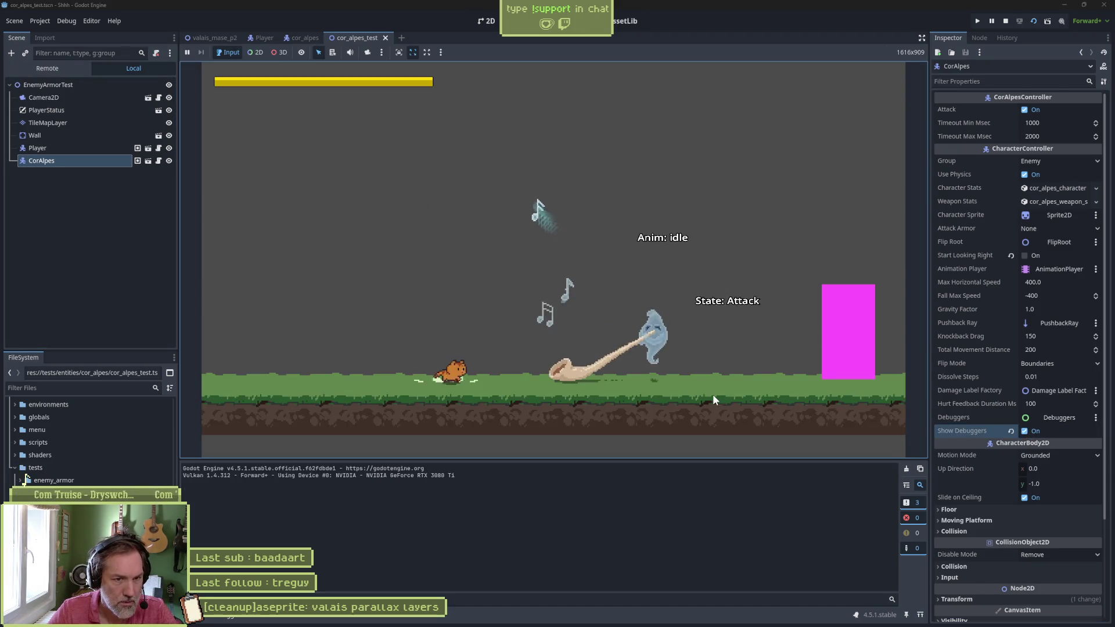
{"action": "key", "text": "Right"}
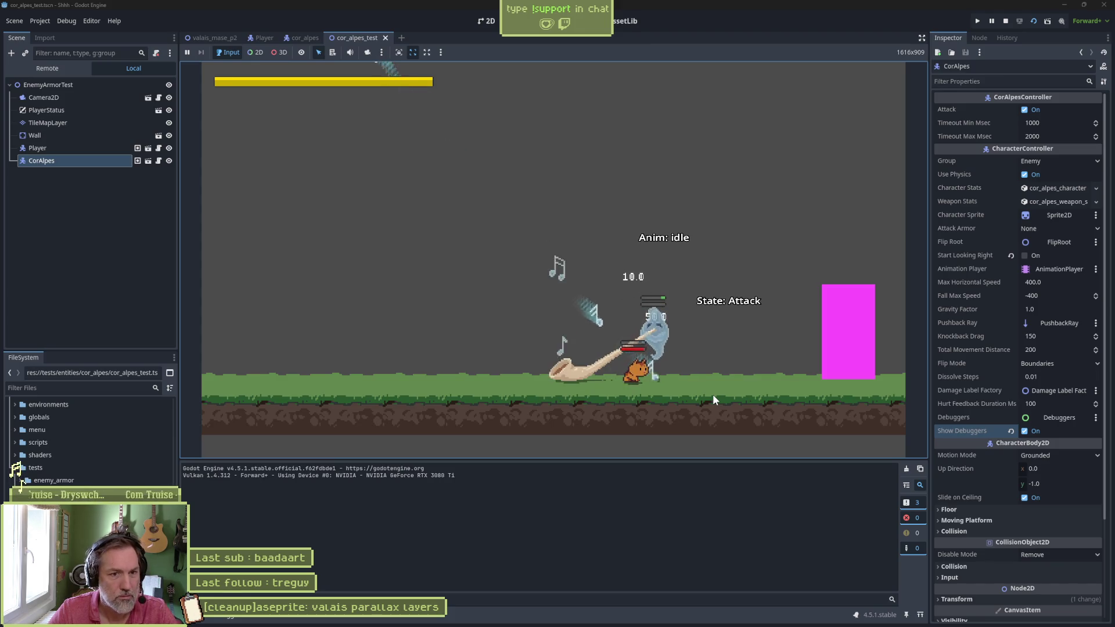
{"action": "key", "text": "F8"}
{"action": "left_click", "coordinate": [295, 36]}
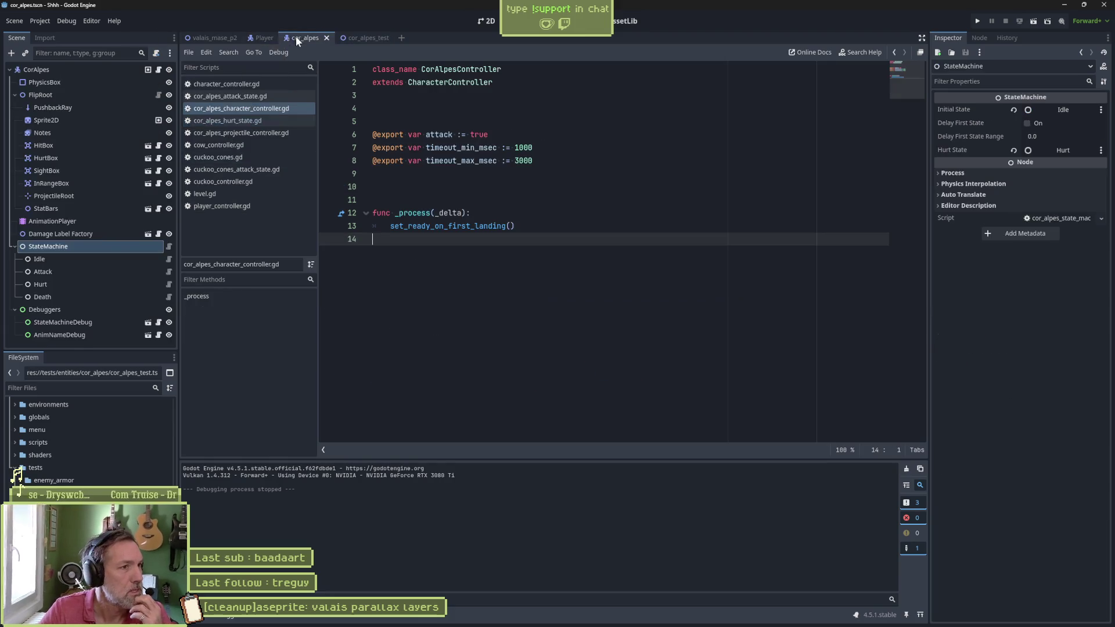
Step: Delete the check_transitions function (lines 11–21) from cor_alpes_idle_state.gd and save it
{"action": "left_click", "coordinate": [168, 259]}
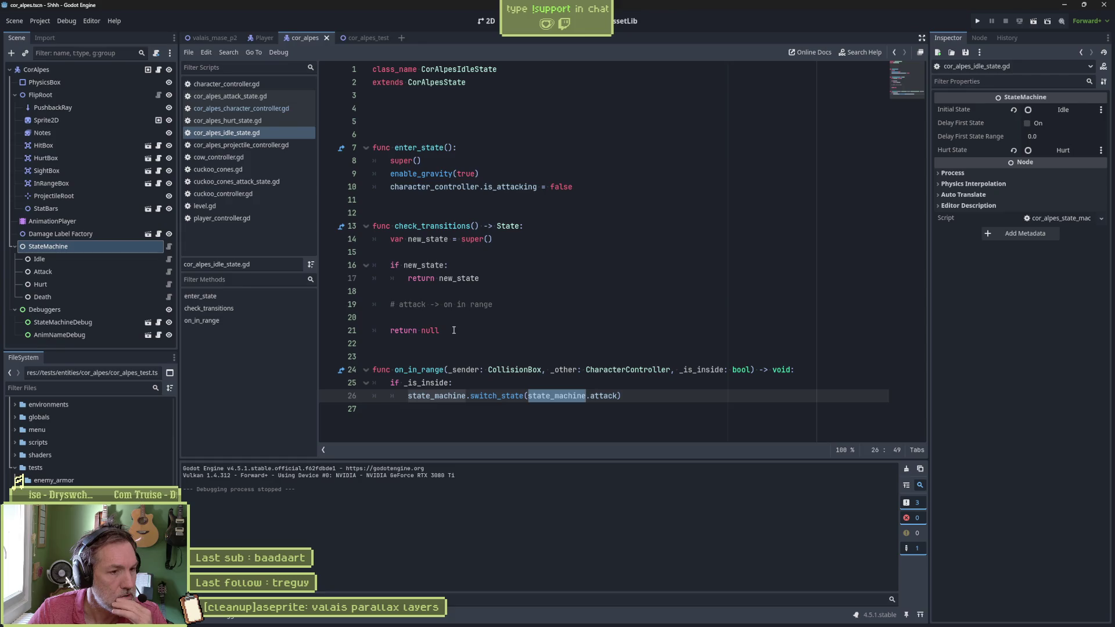
{"action": "mouse_move", "coordinate": [453, 330]}
{"action": "left_mouse_down"}
{"action": "mouse_move", "coordinate": [610, 201]}
{"action": "mouse_move", "coordinate": [642, 187]}
{"action": "left_mouse_up"}
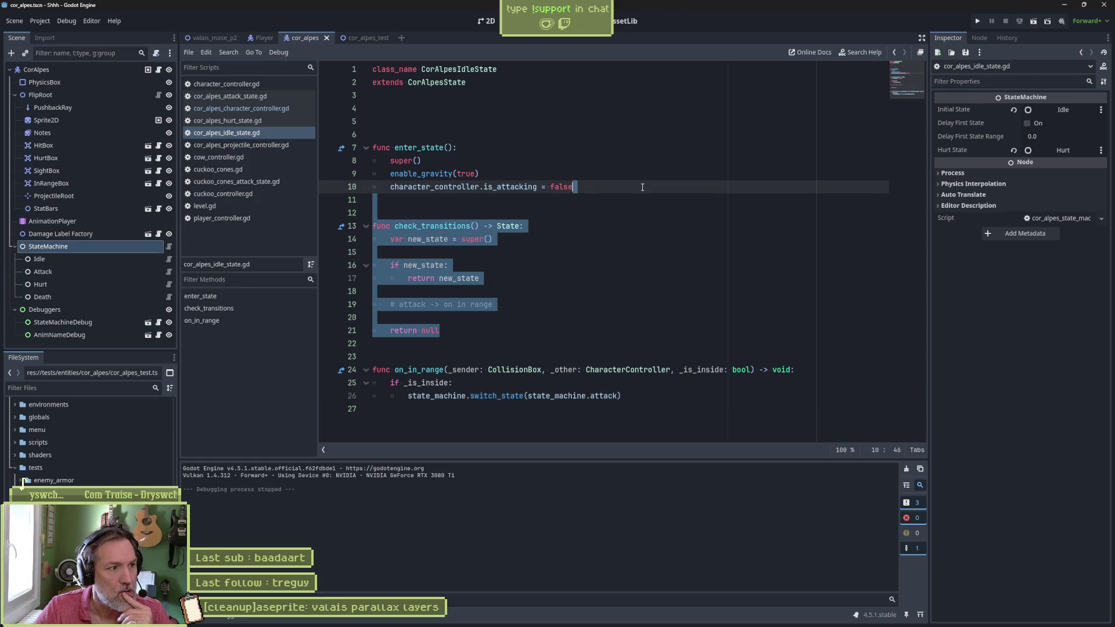
{"action": "key", "text": "Delete"}
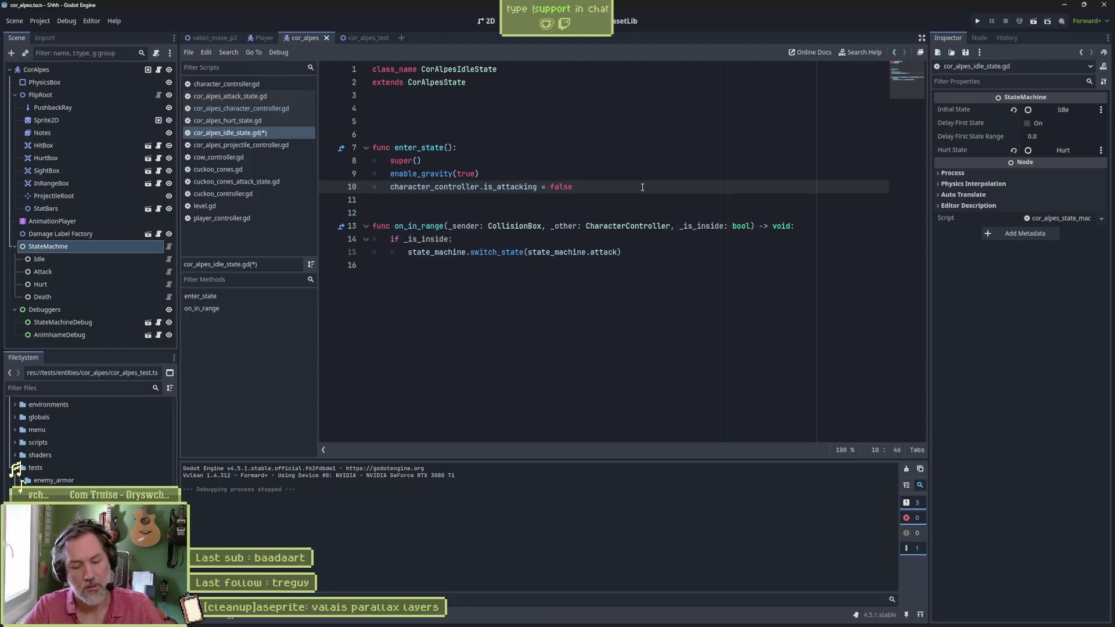
{"action": "key", "text": "ctrl+s"}
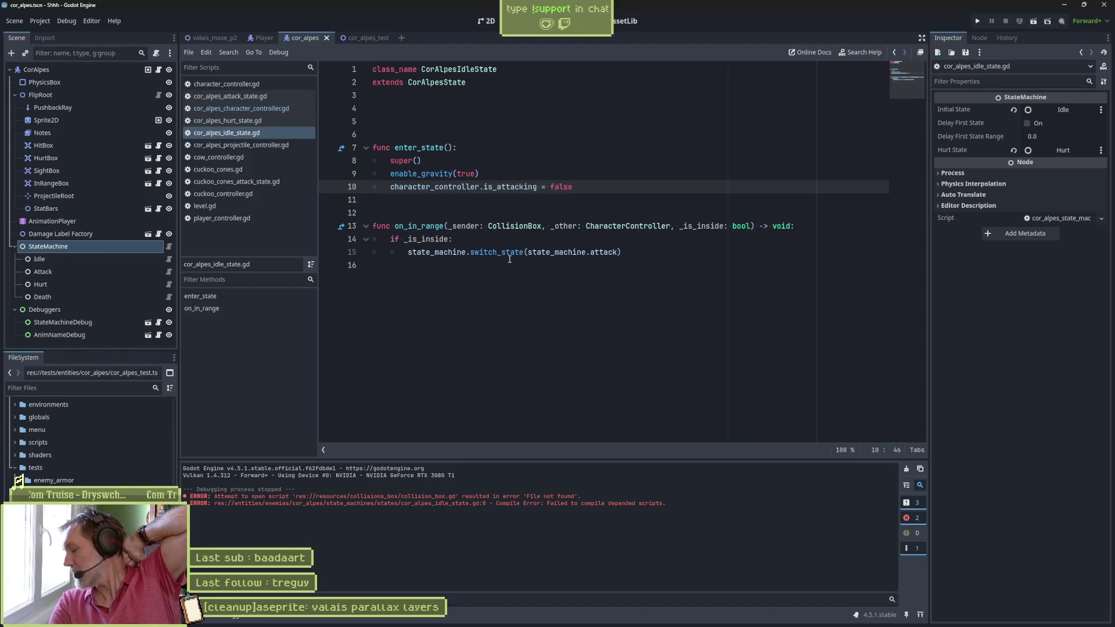
{"action": "mouse_move", "coordinate": [512, 255]}
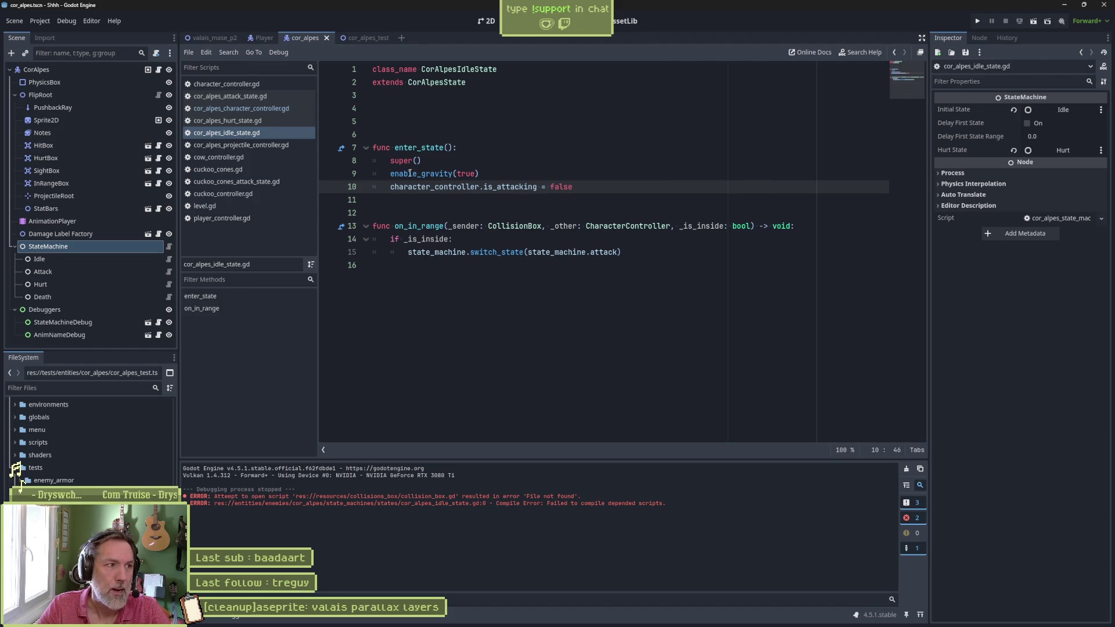
{"action": "left_click", "coordinate": [158, 69]}
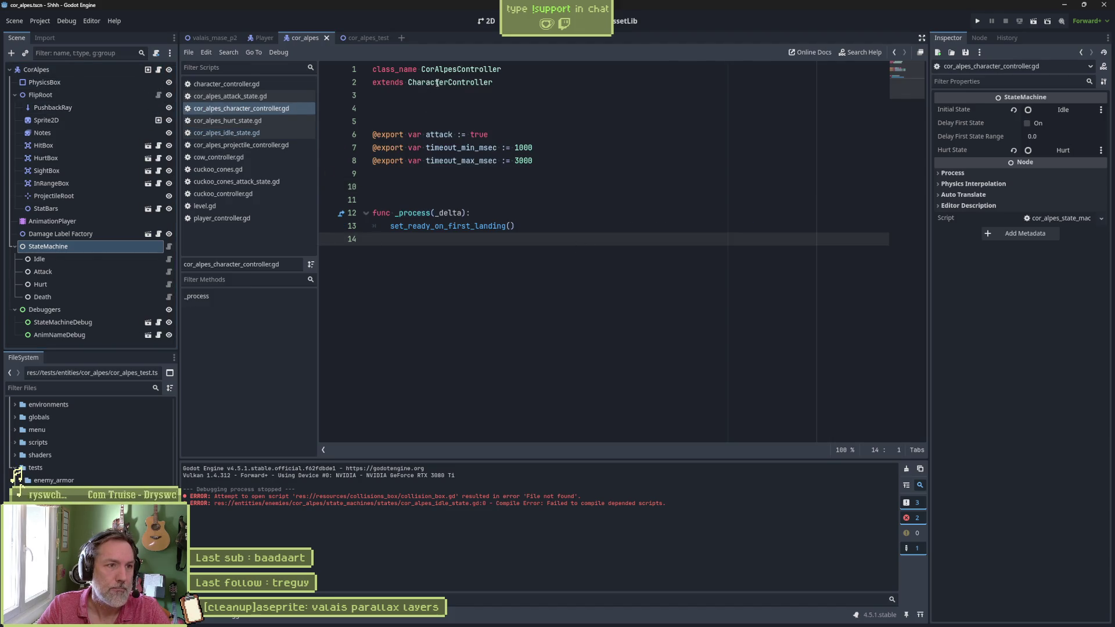
Step: From on_hurt in character_controller.gd, search all project files for 'hurt'
{"action": "left_click", "coordinate": [436, 83], "text": "ctrl"}
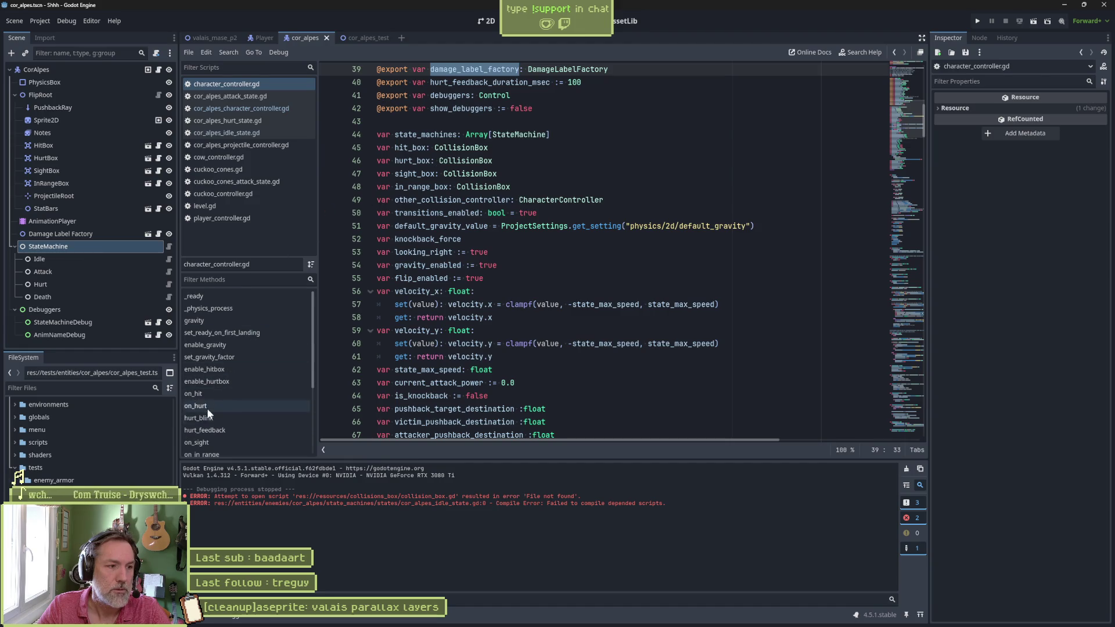
{"action": "left_click", "coordinate": [207, 408]}
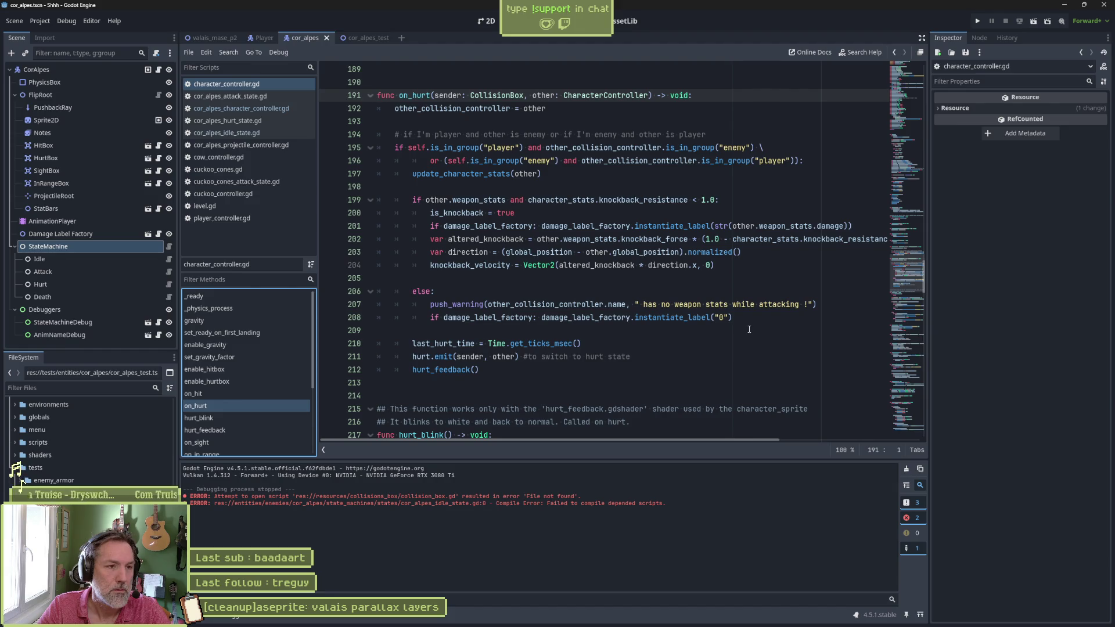
{"action": "double_click", "coordinate": [421, 356]}
{"action": "key", "text": "ctrl+shift+f"}
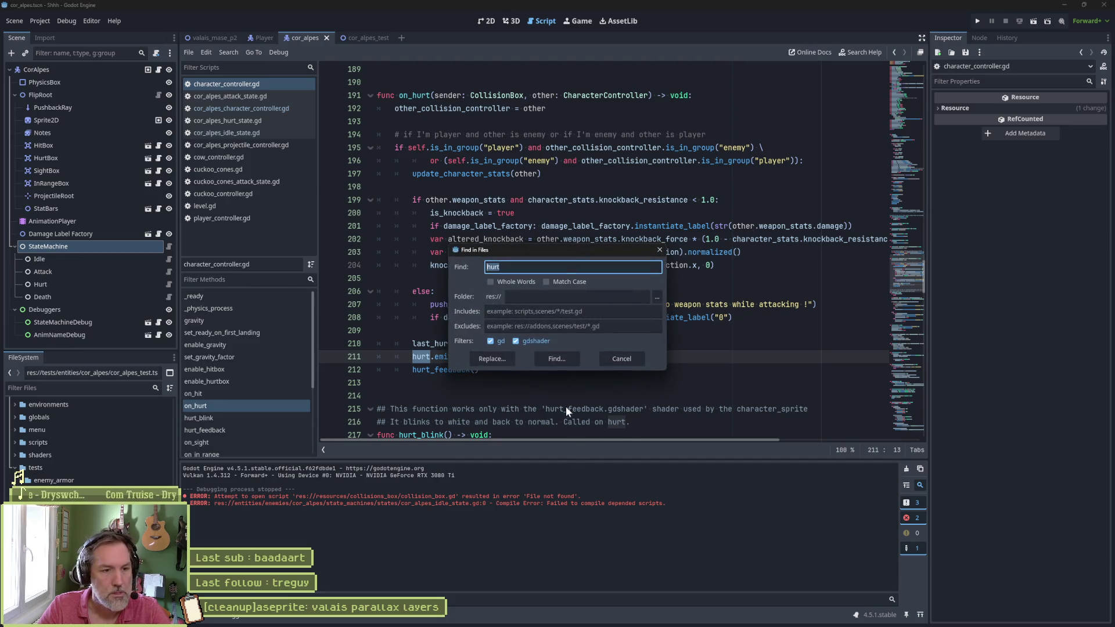
{"action": "left_click", "coordinate": [552, 356]}
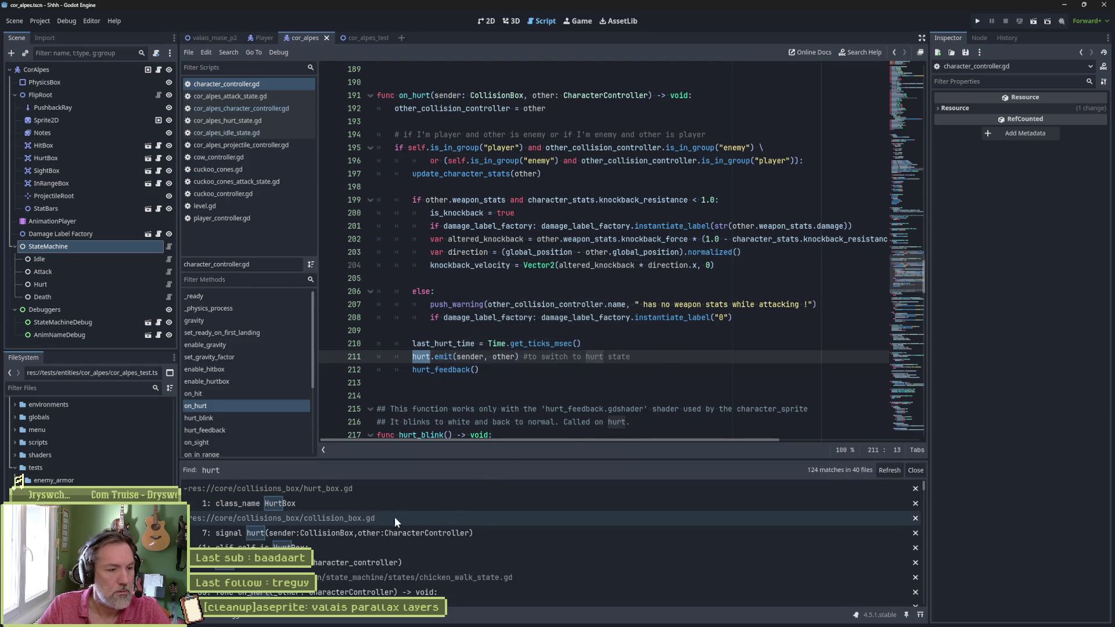
Step: Collapse the hurt_box, collision_box and chicken results, then open chicken_walk_state.gd's on_hurt match
{"action": "left_click", "coordinate": [377, 490]}
{"action": "left_click", "coordinate": [378, 503]}
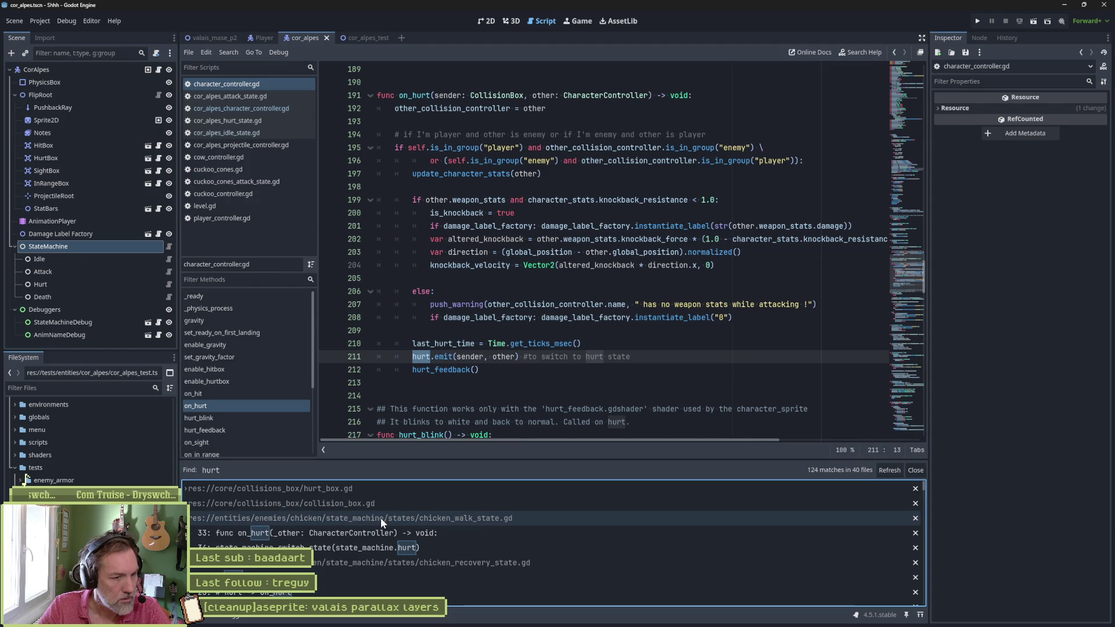
{"action": "left_click", "coordinate": [381, 517]}
{"action": "left_click", "coordinate": [479, 534]}
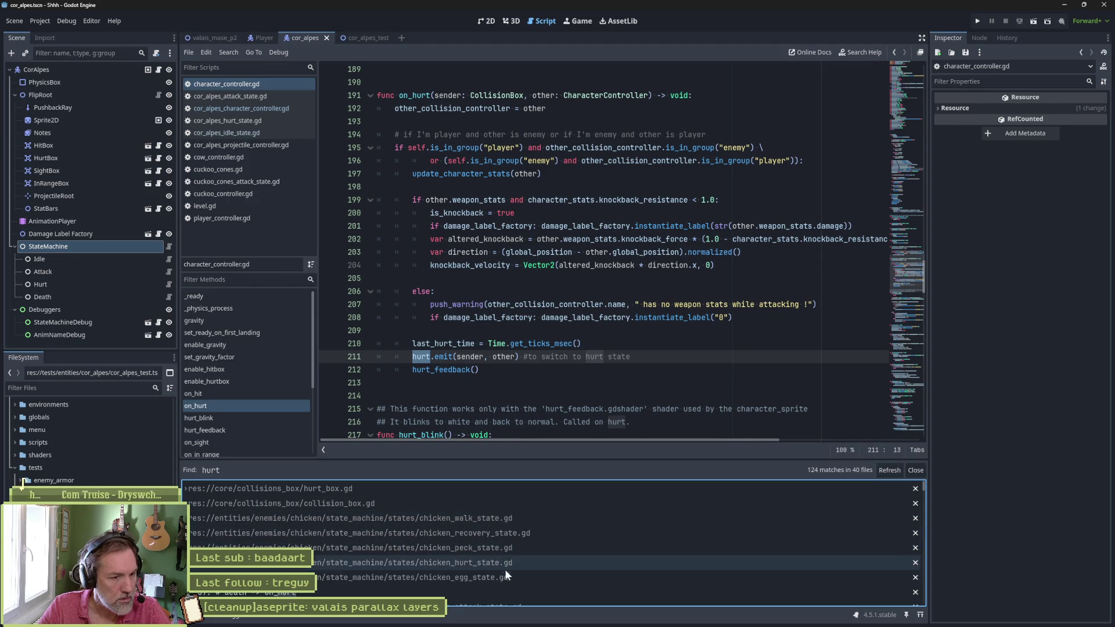
{"action": "left_click", "coordinate": [503, 565]}
{"action": "left_click", "coordinate": [510, 579]}
{"action": "scroll", "coordinate": [546, 589], "scroll_direction": "down", "scroll_amount": 2}
{"action": "scroll", "coordinate": [525, 561], "scroll_direction": "up", "scroll_amount": 2}
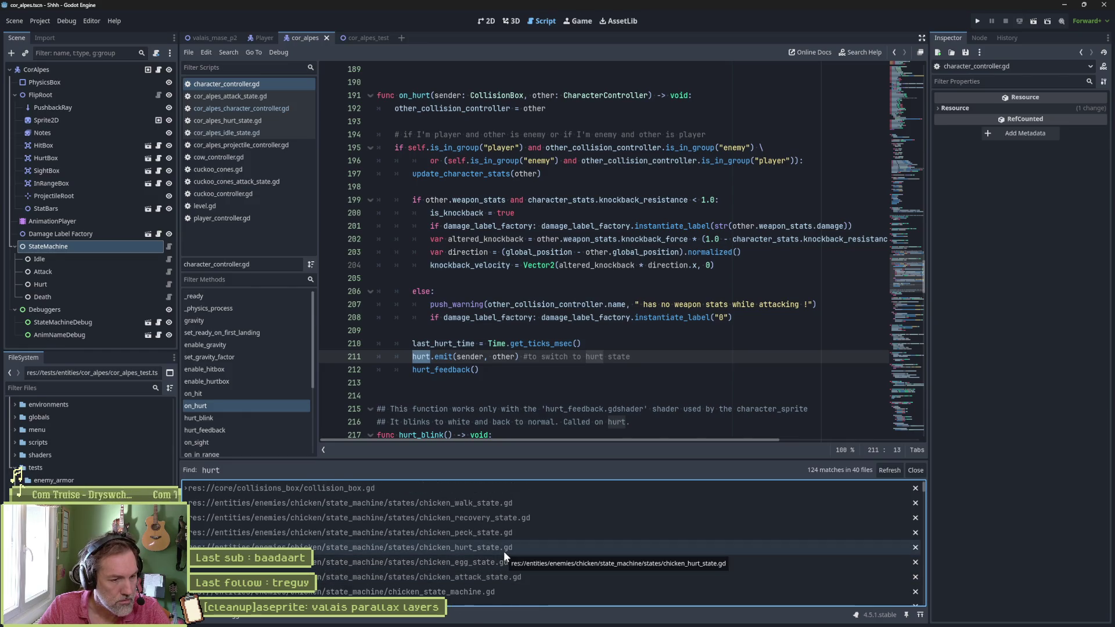
{"action": "left_click", "coordinate": [483, 505]}
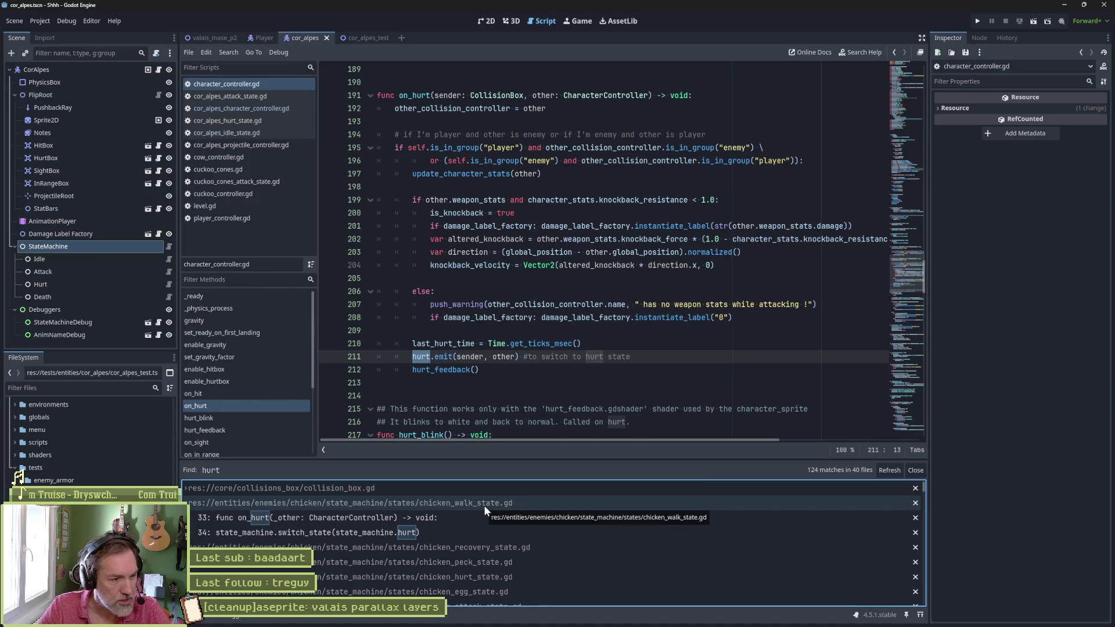
{"action": "left_click", "coordinate": [452, 517]}
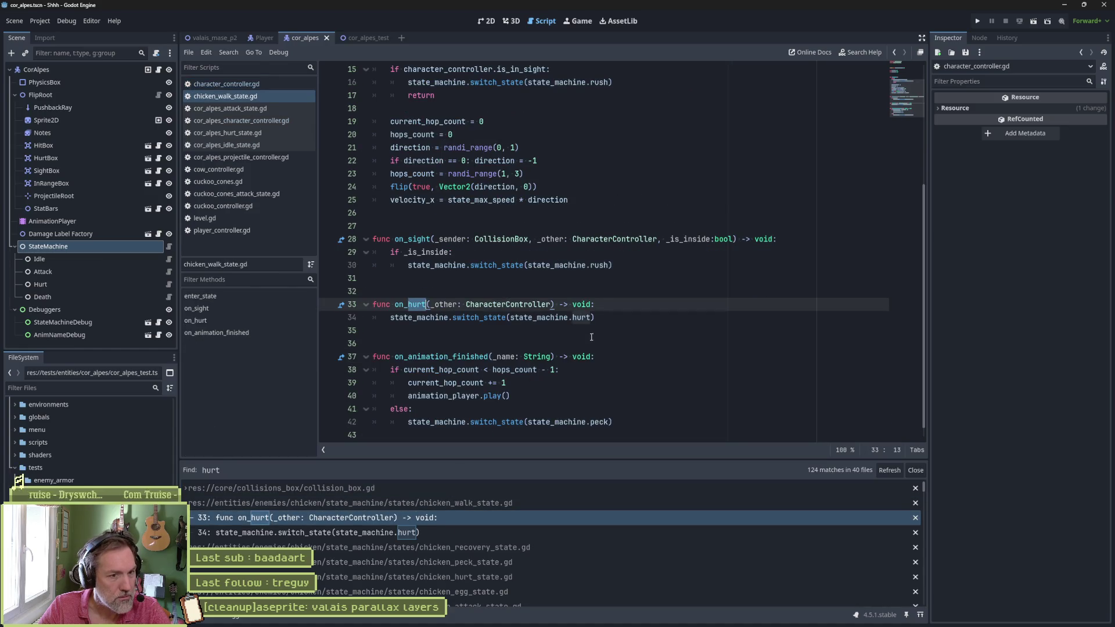
Step: Review chicken_walk_state.gd's on_hurt handler and the results, then open state.gd's on_hurt
{"action": "left_click_drag", "start_coordinate": [595, 317], "coordinate": [614, 264]}
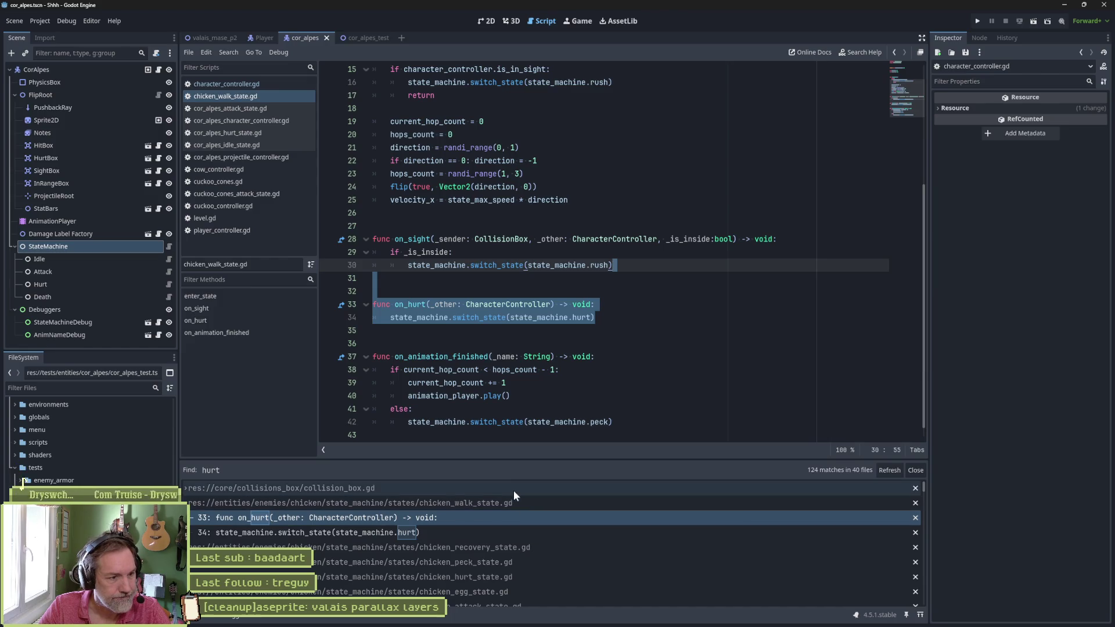
{"action": "scroll", "coordinate": [545, 523], "scroll_direction": "down", "scroll_amount": 3}
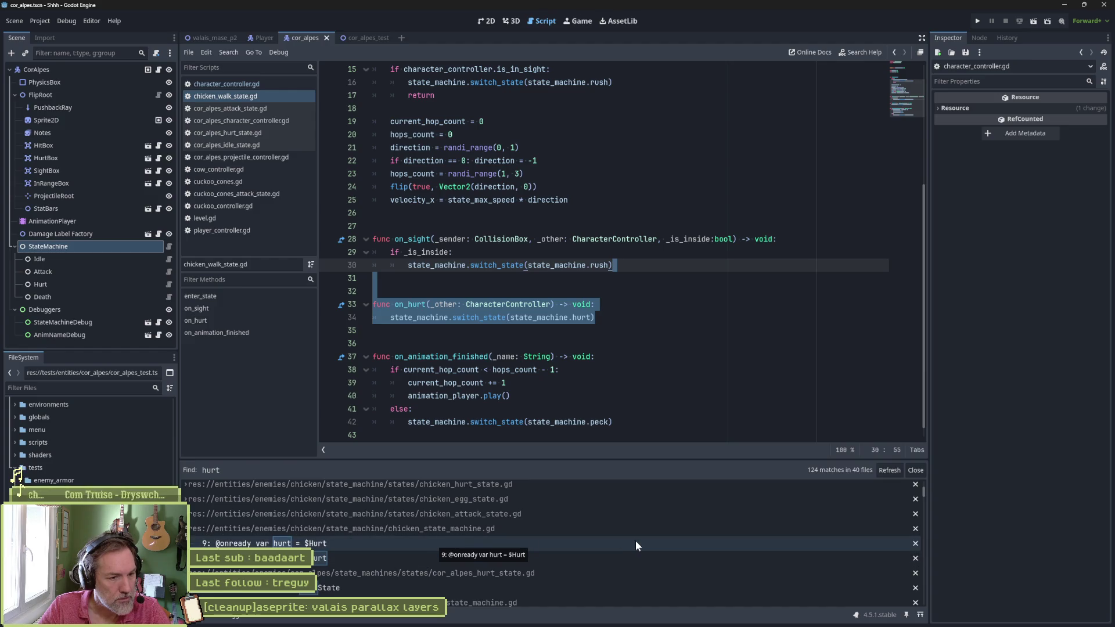
{"action": "scroll", "coordinate": [633, 545], "scroll_direction": "down", "scroll_amount": 1}
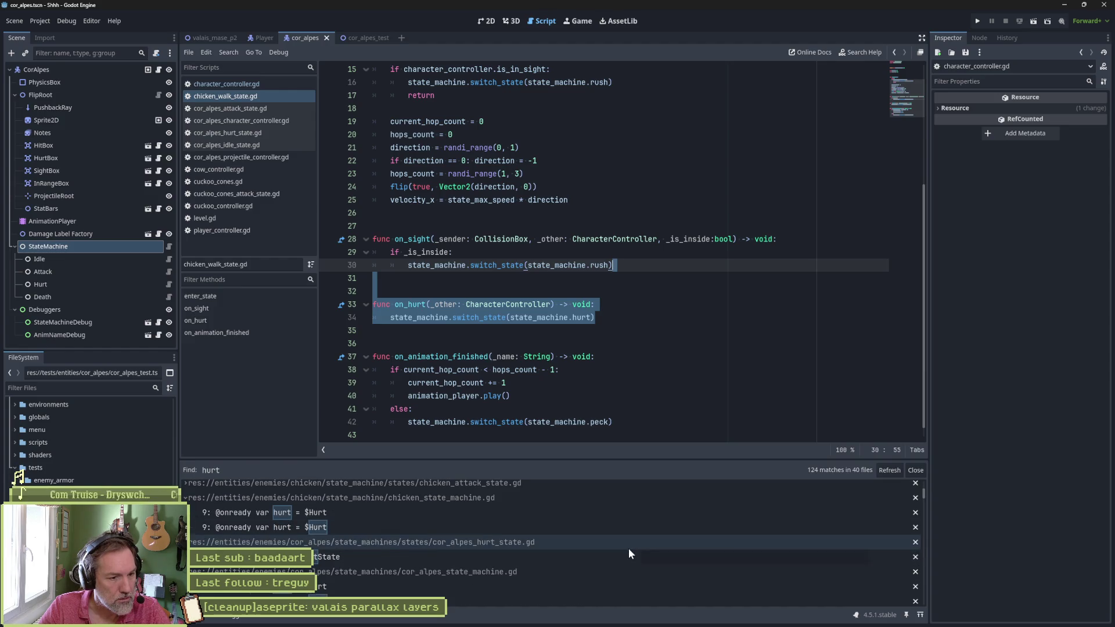
{"action": "scroll", "coordinate": [628, 548], "scroll_direction": "down", "scroll_amount": 4}
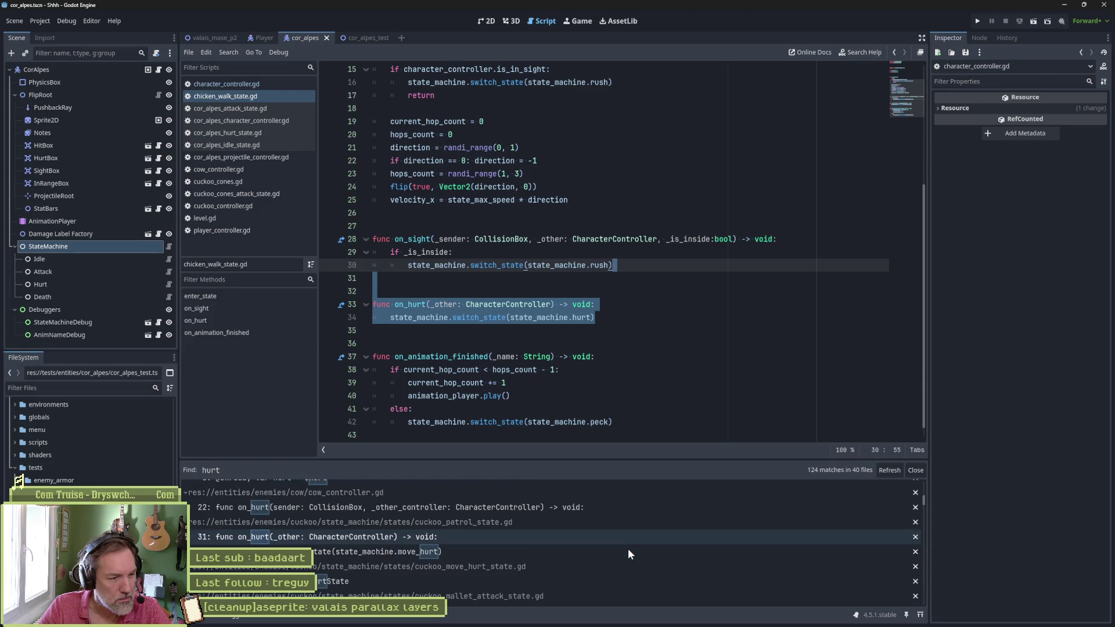
{"action": "scroll", "coordinate": [627, 549], "scroll_direction": "down", "scroll_amount": 5}
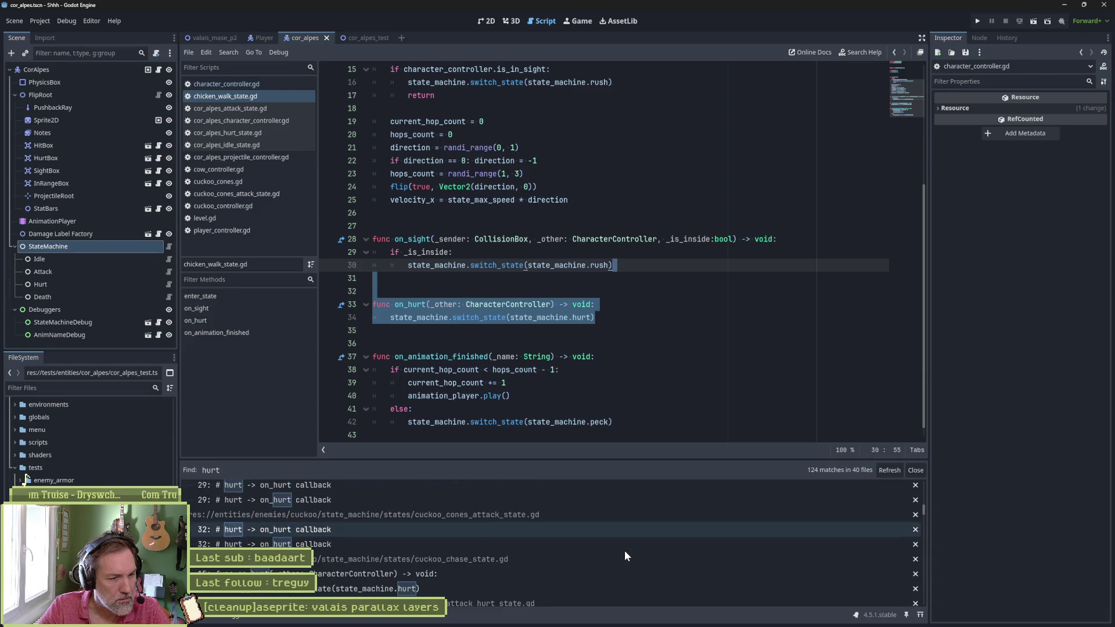
{"action": "scroll", "coordinate": [622, 550], "scroll_direction": "down", "scroll_amount": 5}
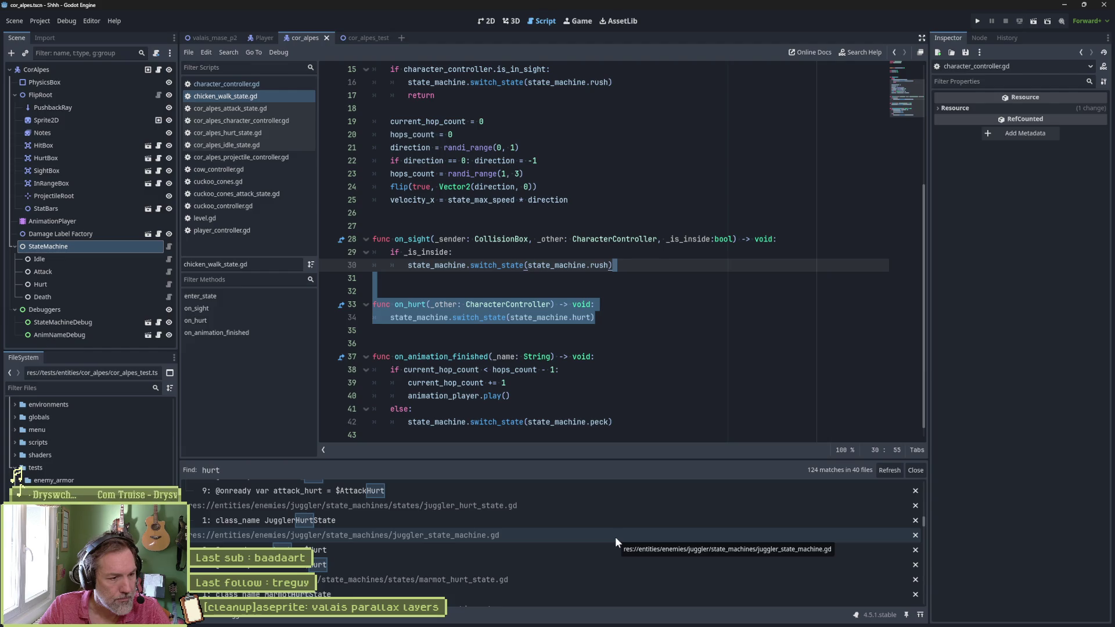
{"action": "left_click_drag", "start_coordinate": [924, 520], "coordinate": [917, 601]}
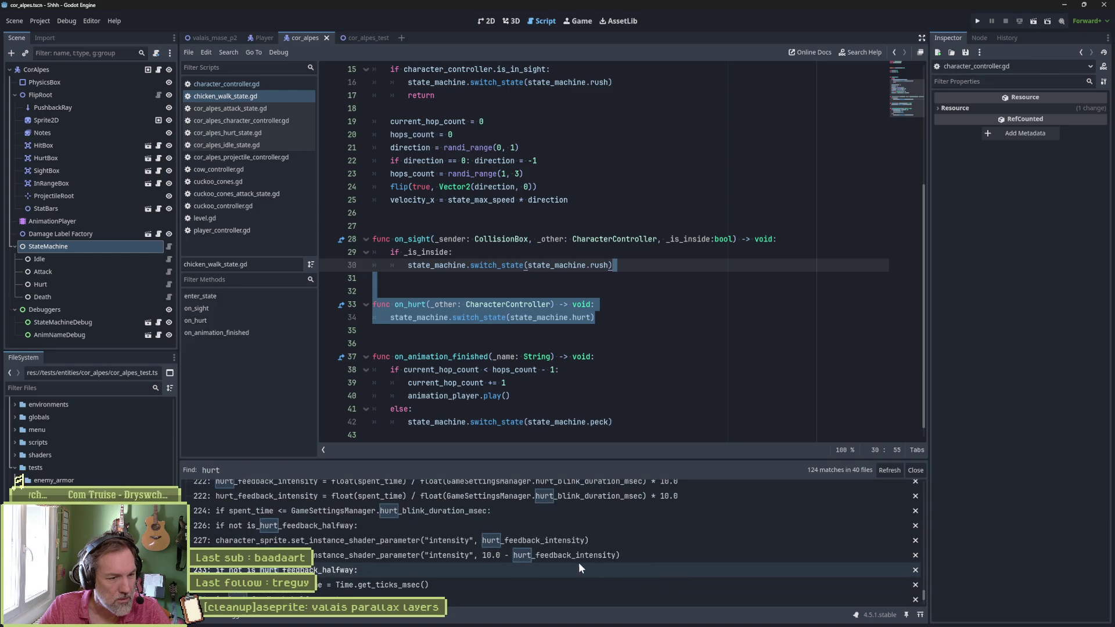
{"action": "scroll", "coordinate": [579, 568], "scroll_direction": "up", "scroll_amount": 10}
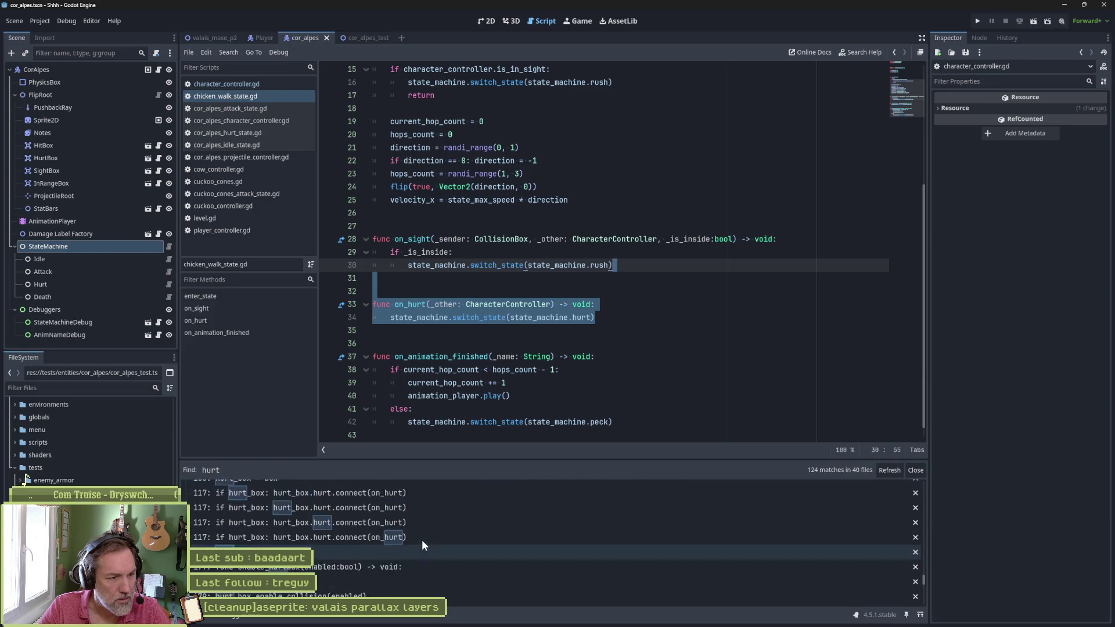
{"action": "scroll", "coordinate": [428, 545], "scroll_direction": "up", "scroll_amount": 10}
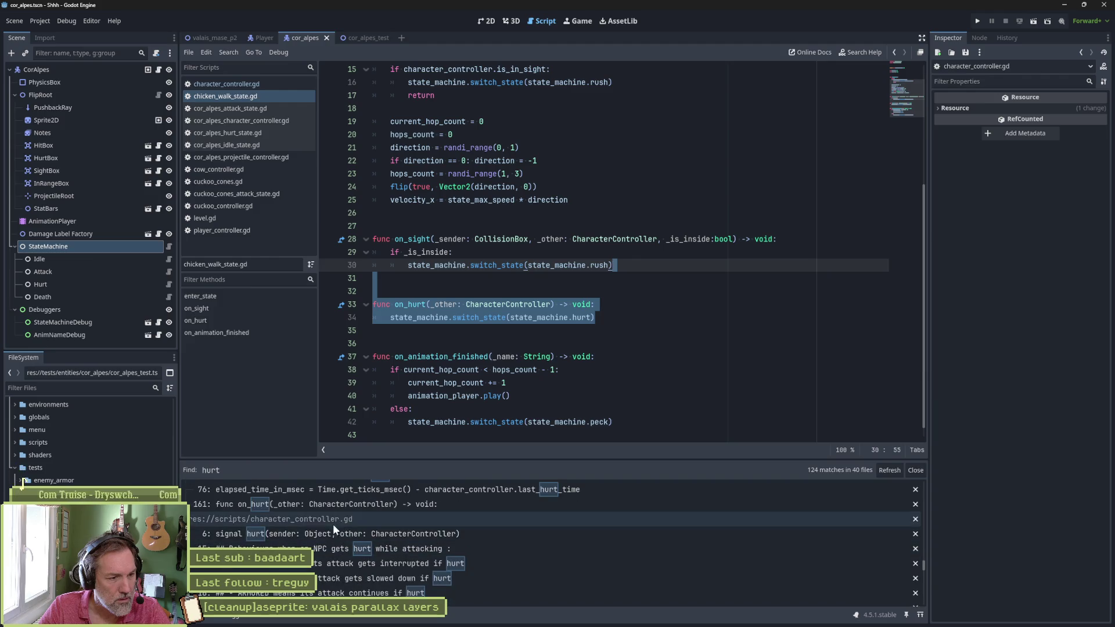
{"action": "scroll", "coordinate": [378, 531], "scroll_direction": "up", "scroll_amount": 3}
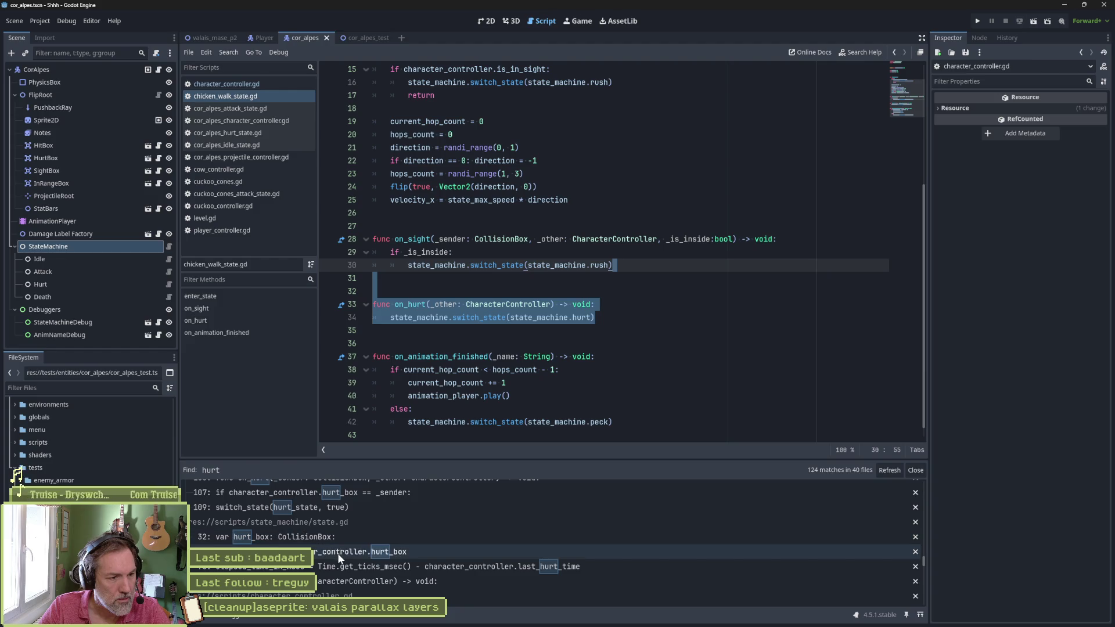
{"action": "left_click", "coordinate": [341, 581]}
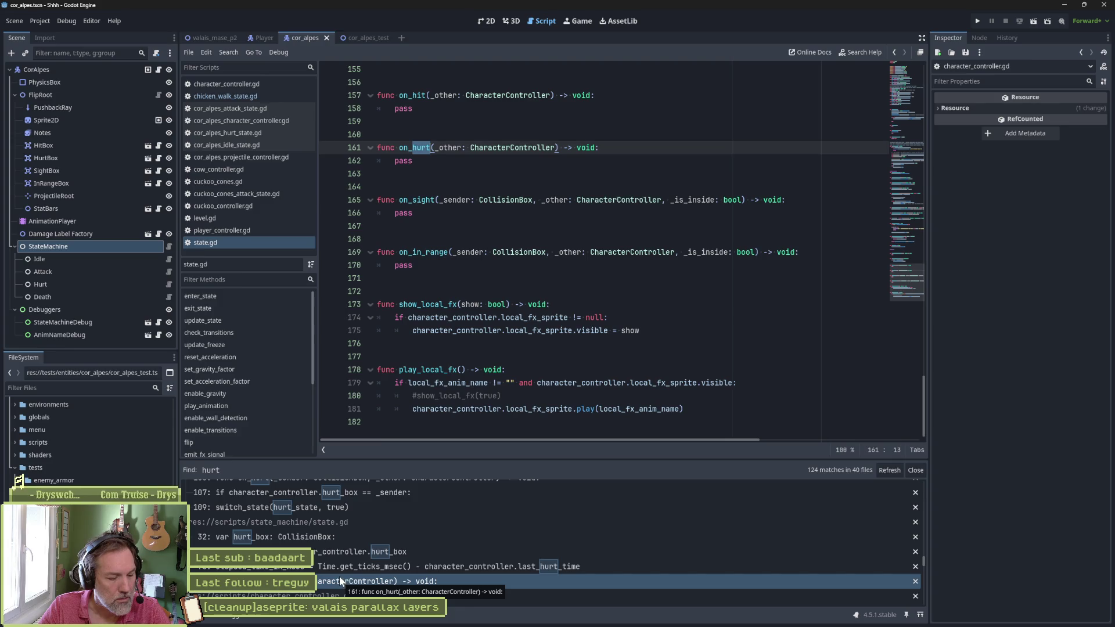
Step: Review the animation_finished connection lines in state.gd's enter_state function
{"action": "scroll", "coordinate": [487, 284], "scroll_direction": "up", "scroll_amount": 12}
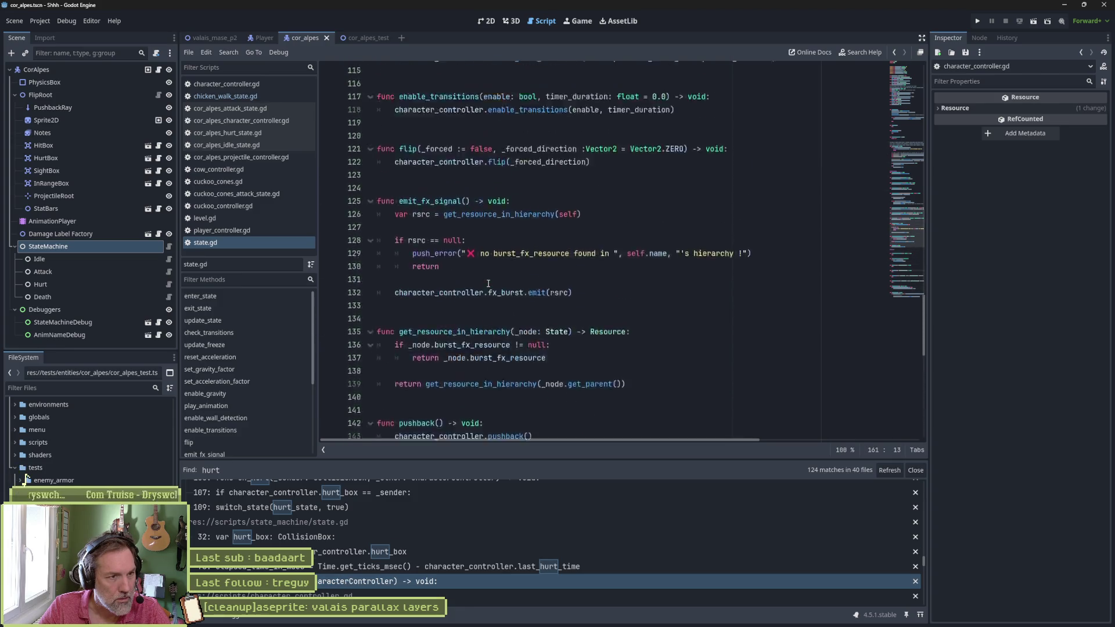
{"action": "scroll", "coordinate": [487, 283], "scroll_direction": "up", "scroll_amount": 15}
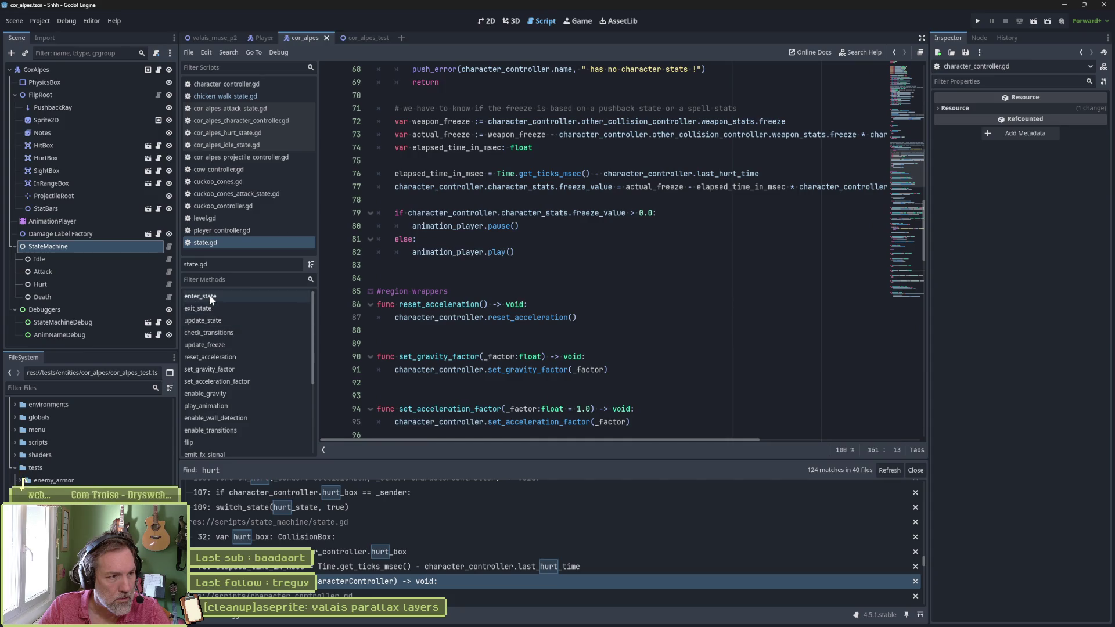
{"action": "left_click", "coordinate": [263, 297]}
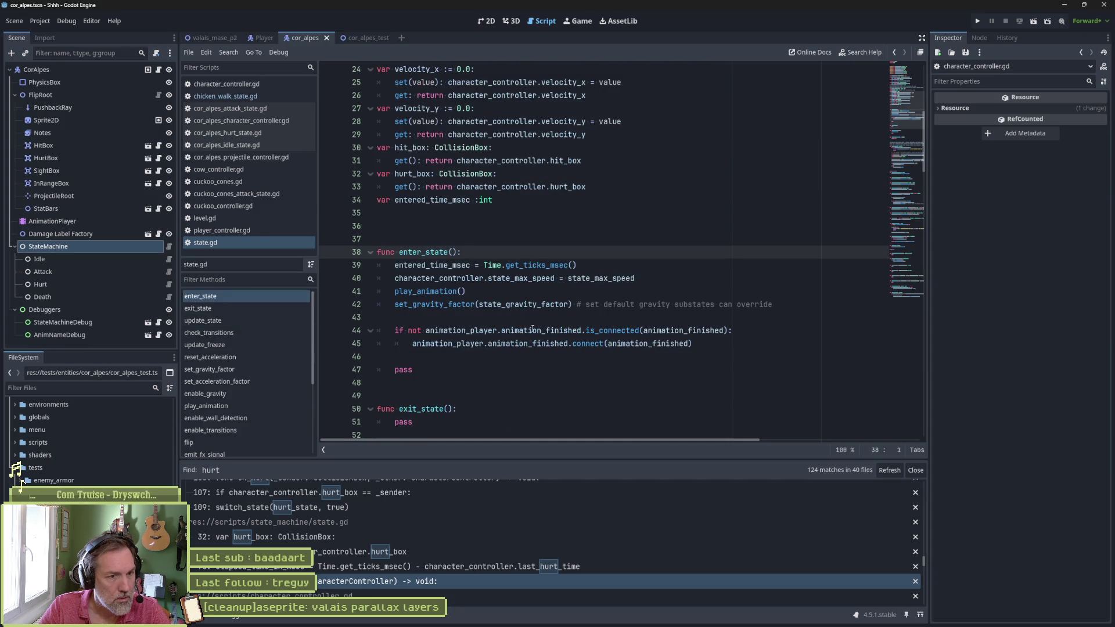
{"action": "mouse_move", "coordinate": [533, 331]}
{"action": "left_mouse_down"}
{"action": "mouse_move", "coordinate": [626, 330]}
{"action": "mouse_move", "coordinate": [629, 357]}
{"action": "left_mouse_up"}
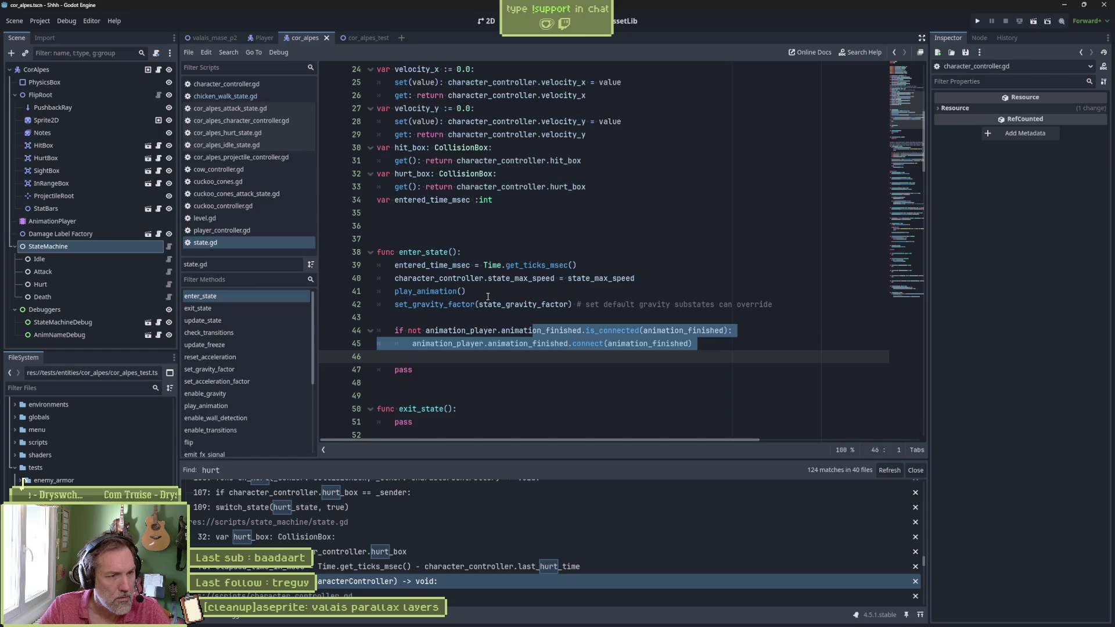
{"action": "left_click", "coordinate": [488, 297]}
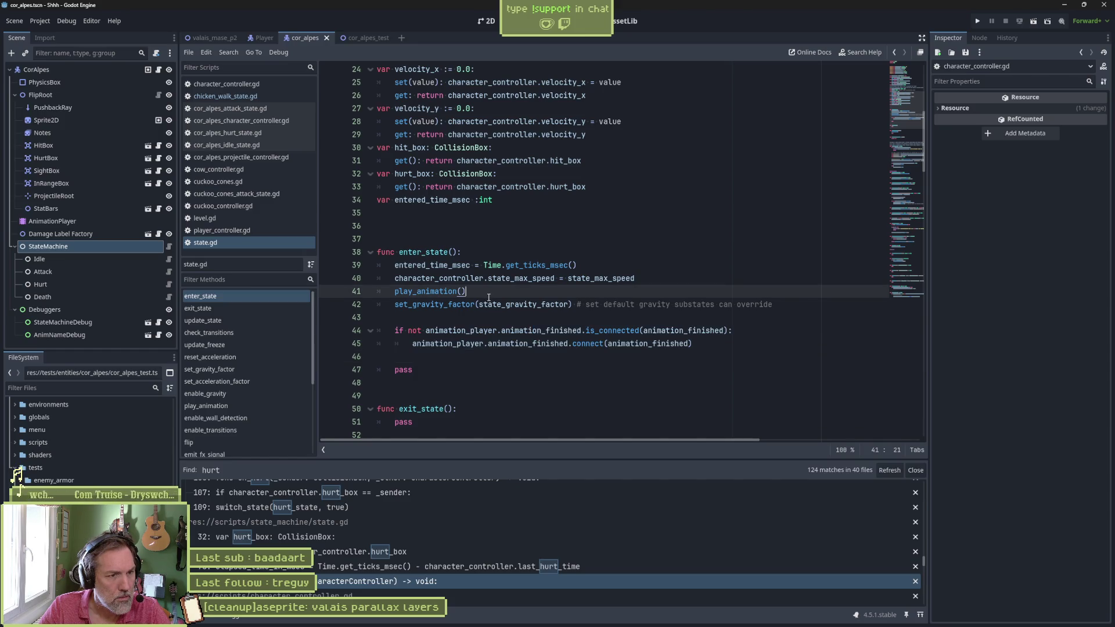
{"action": "scroll", "coordinate": [489, 297], "scroll_direction": "down", "scroll_amount": 4}
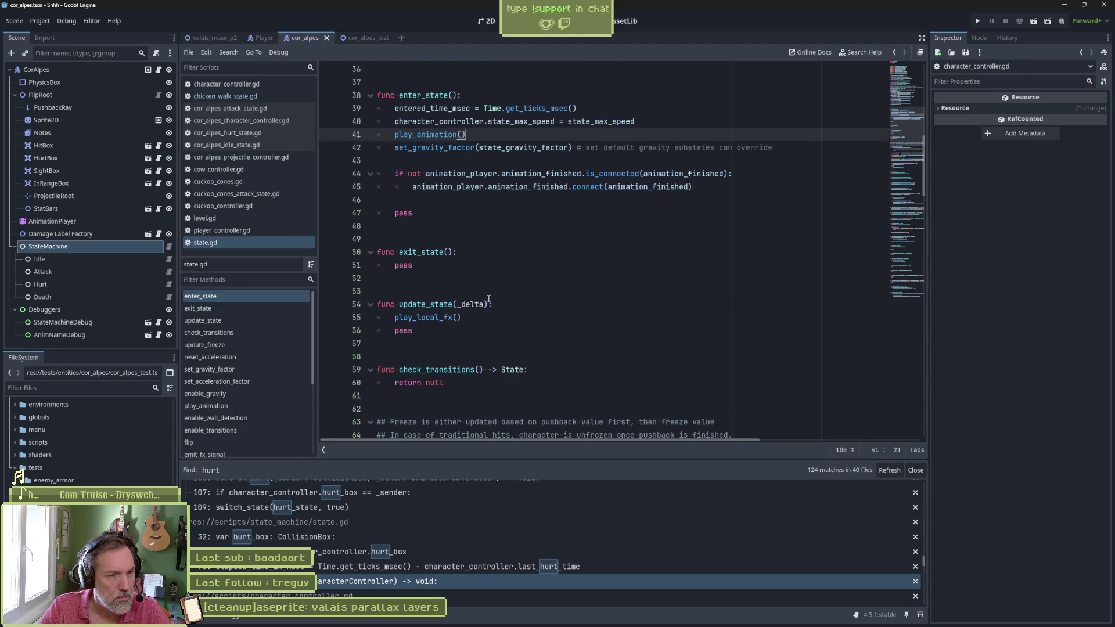
{"action": "scroll", "coordinate": [488, 298], "scroll_direction": "up", "scroll_amount": 8}
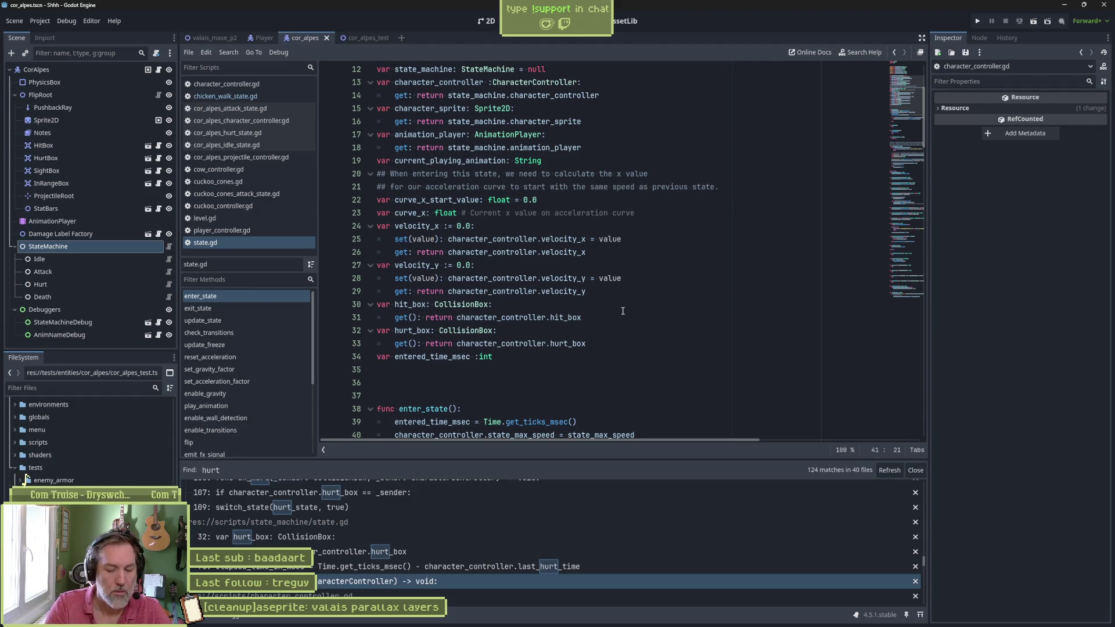
Step: Quick-open state_machine.gd by searching 'state_ma'
{"action": "key", "text": "shift+alt+o"}
{"action": "type", "text": "state_ma"}
{"action": "key", "text": "Return"}
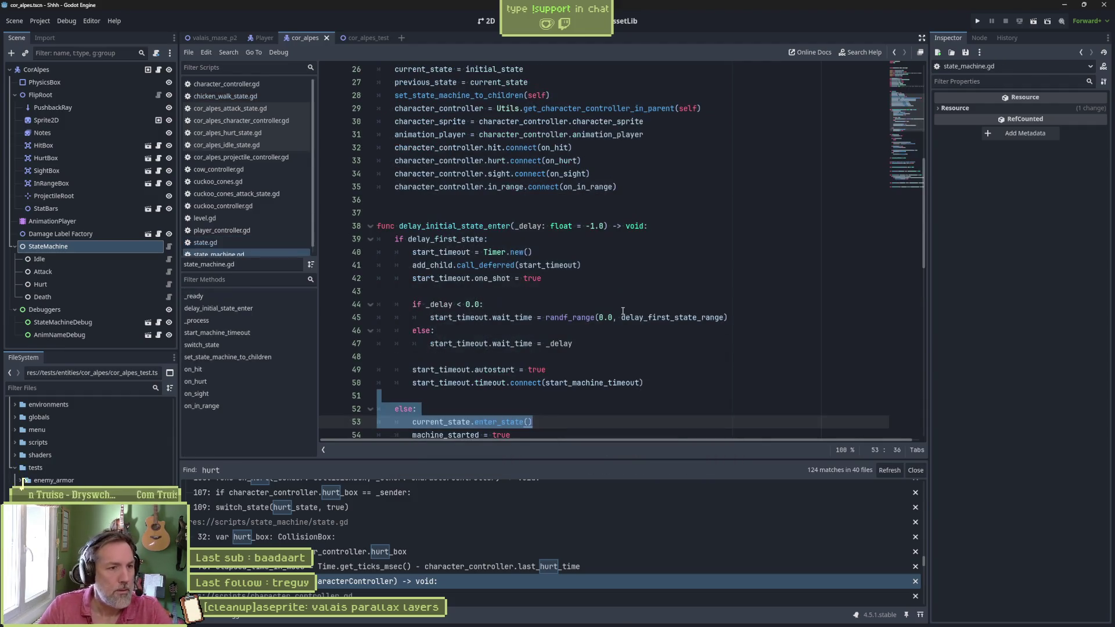
Step: Follow the hurt signal from _ready to on_hurt and highlight its hurt_box and AttackArmor.INTERRUPT checks
{"action": "left_click", "coordinate": [249, 301]}
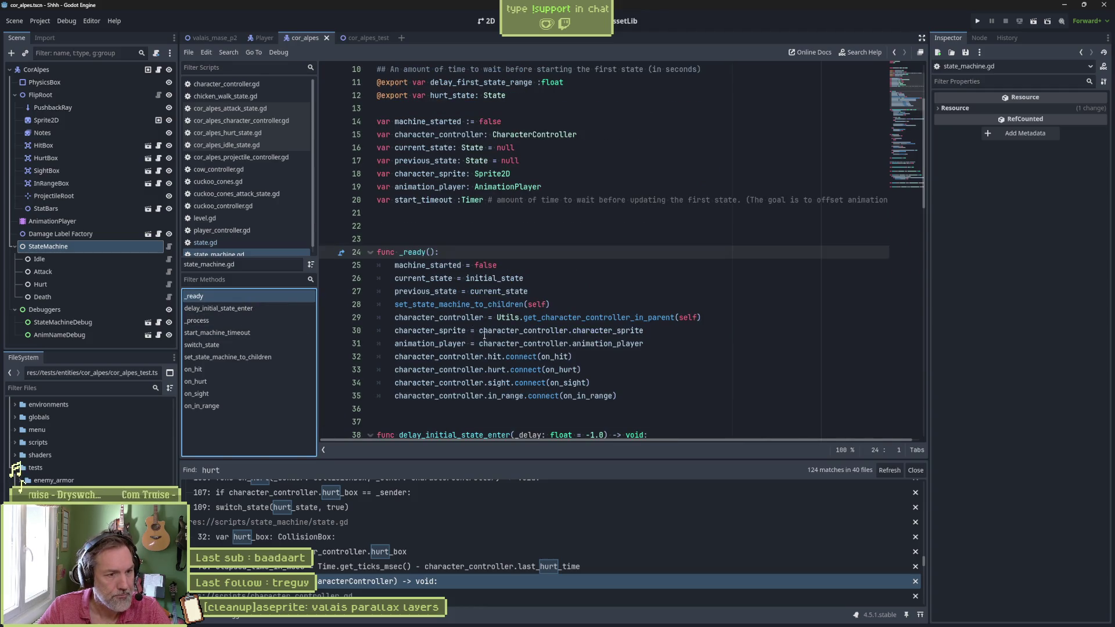
{"action": "double_click", "coordinate": [497, 369]}
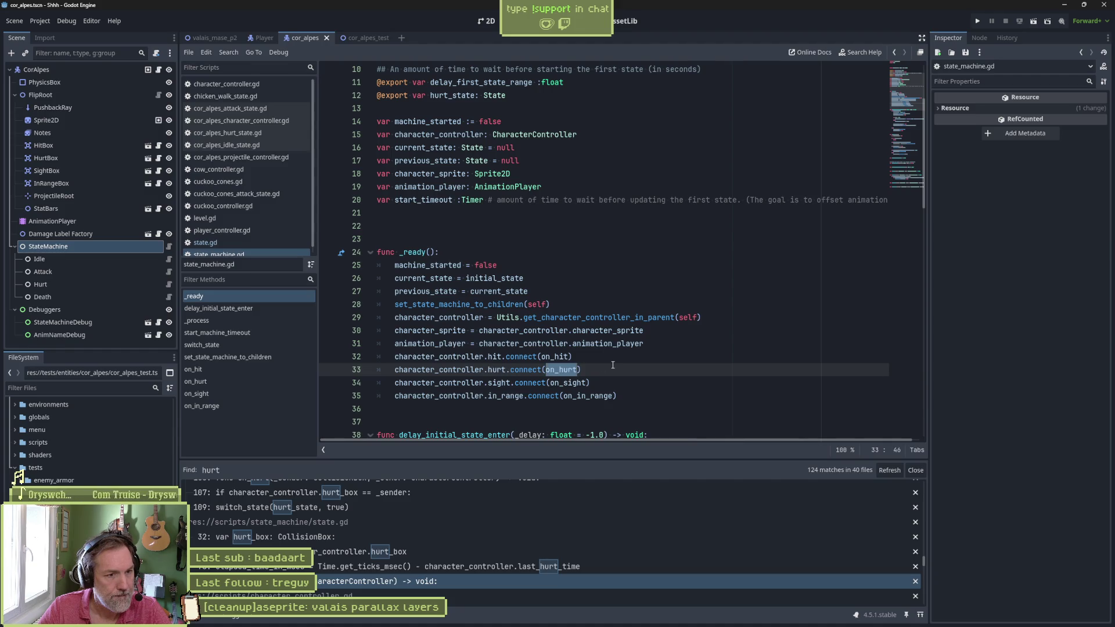
{"action": "left_click", "coordinate": [561, 370], "text": "ctrl"}
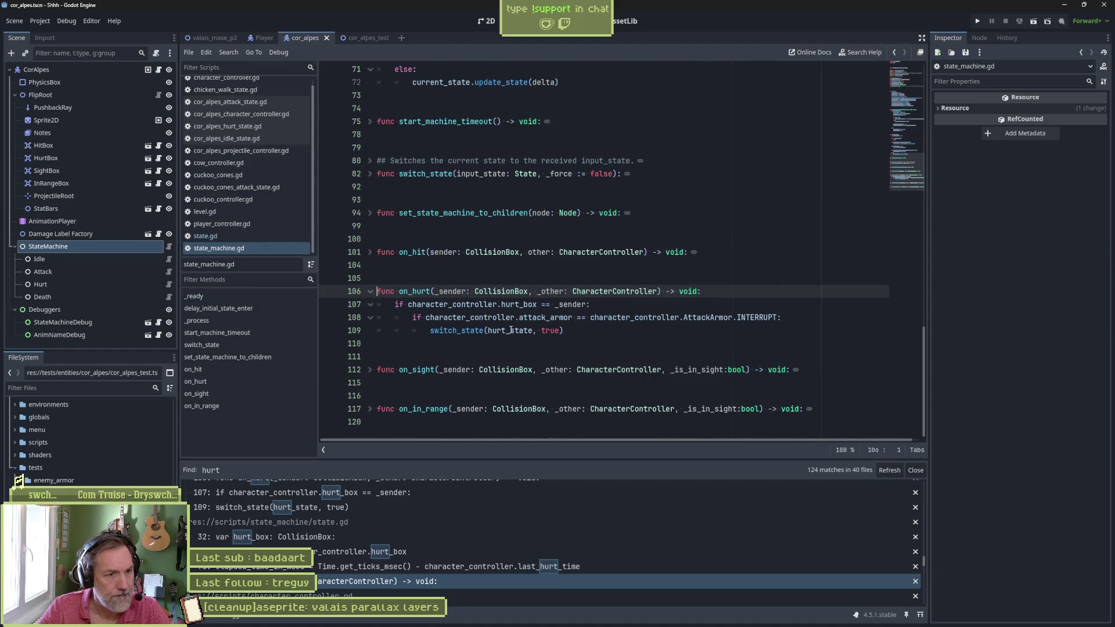
{"action": "left_click_drag", "start_coordinate": [485, 305], "coordinate": [552, 307]}
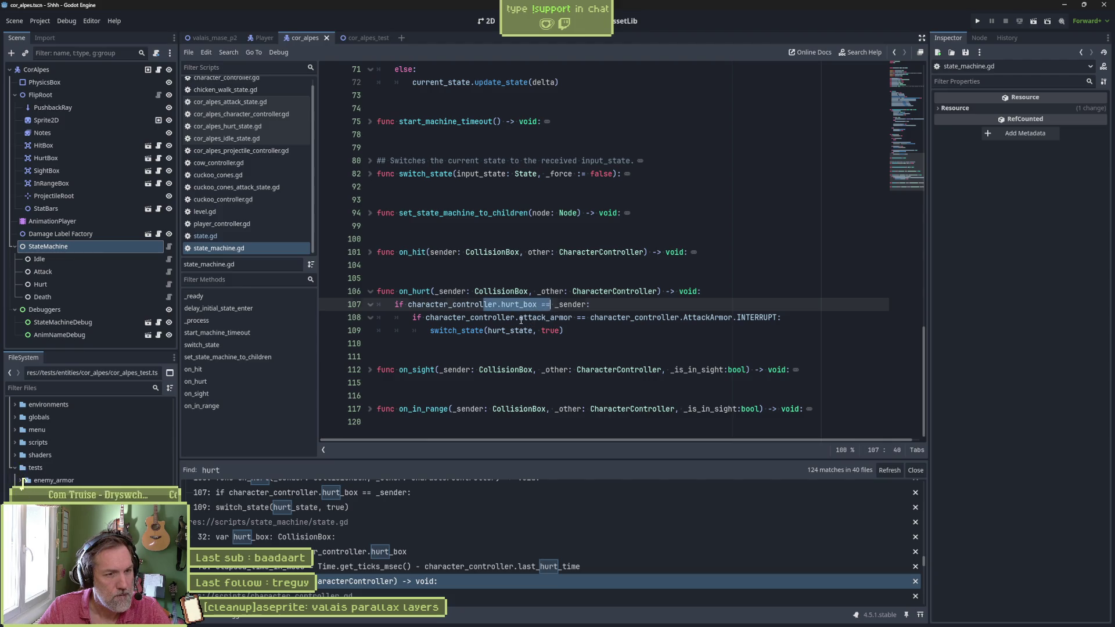
{"action": "left_click_drag", "start_coordinate": [519, 318], "coordinate": [782, 317]}
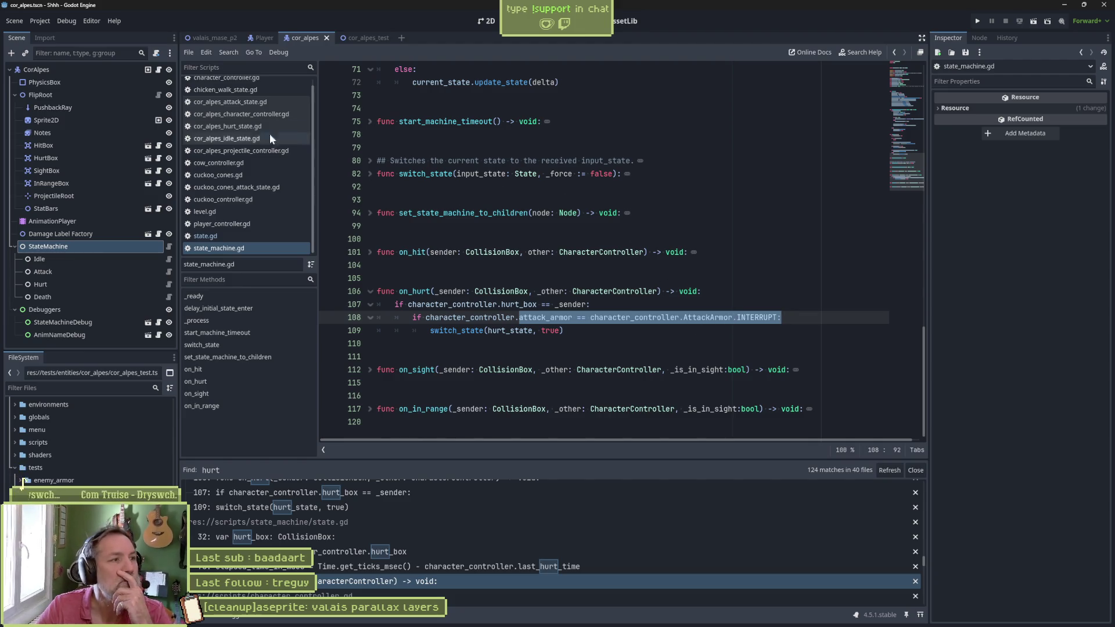
{"action": "left_click", "coordinate": [93, 71]}
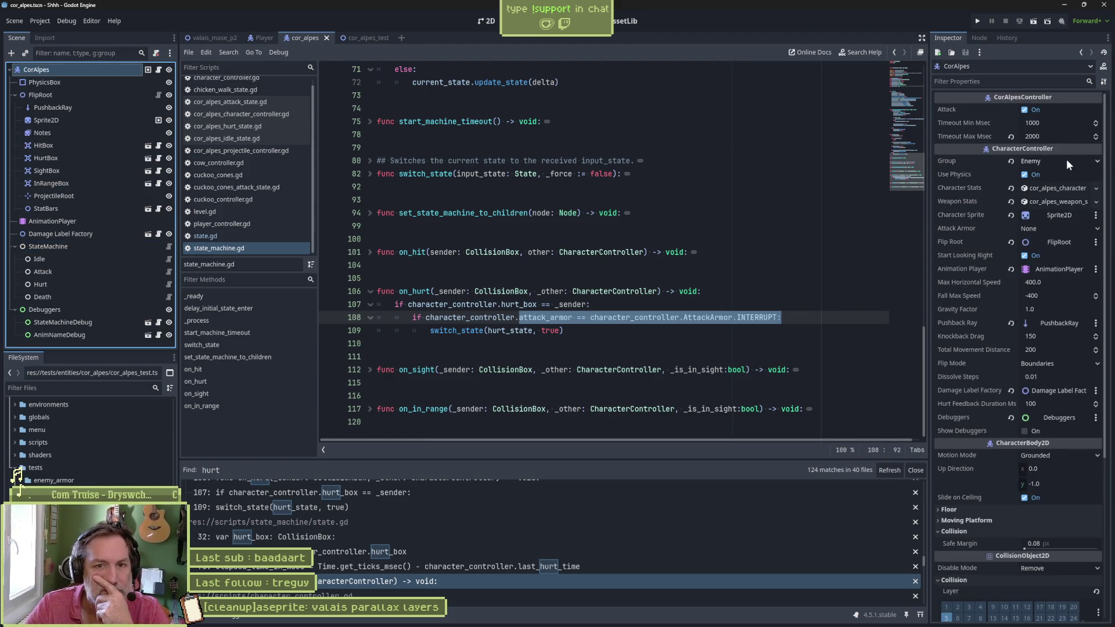
Step: Set CorAlpes' Attack Armor to Interrupt in the Inspector
{"action": "left_click", "coordinate": [1056, 229]}
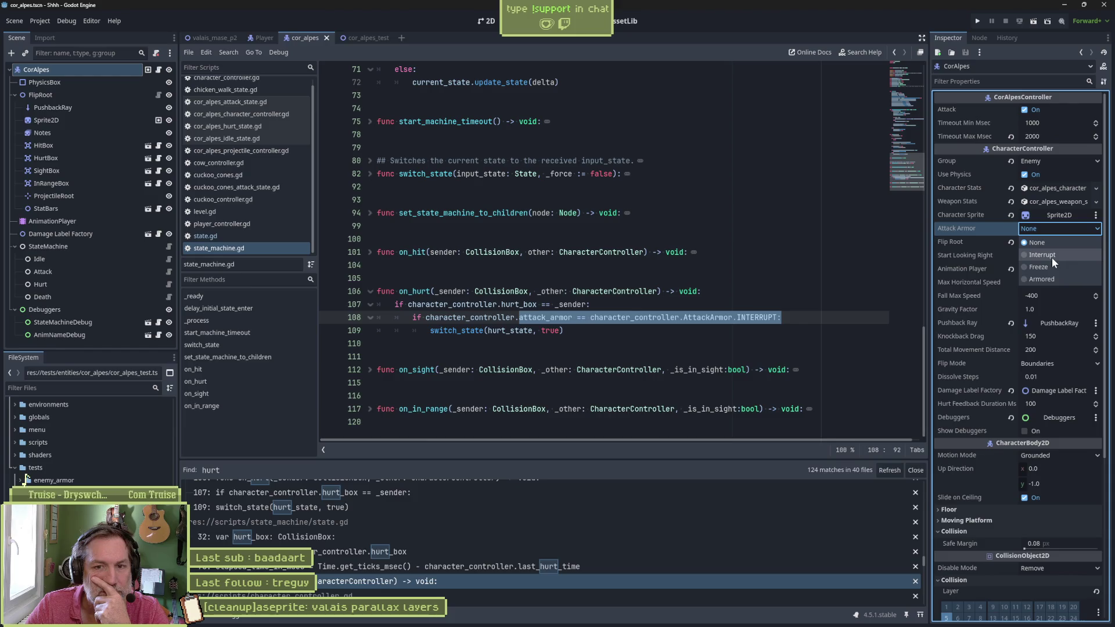
{"action": "left_click", "coordinate": [1051, 257]}
{"action": "left_click", "coordinate": [366, 37]}
Step: Run cor_alpes_test, walk the player into CorAlpes, continue past the breakpoint, then stop
{"action": "key", "text": "F6"}
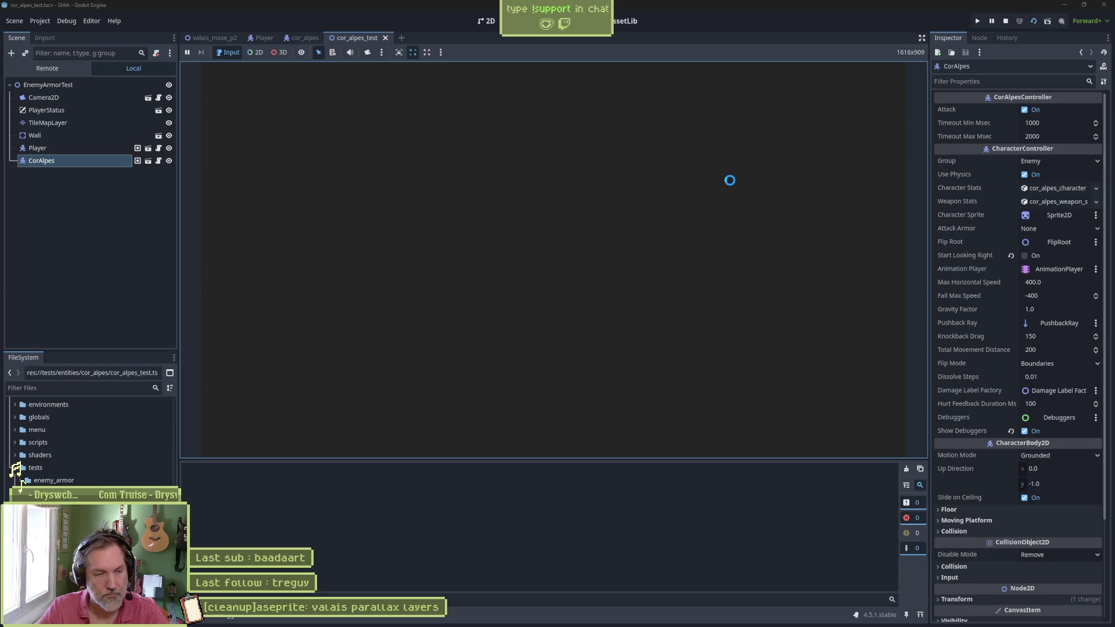
{"action": "key", "text": "Right"}
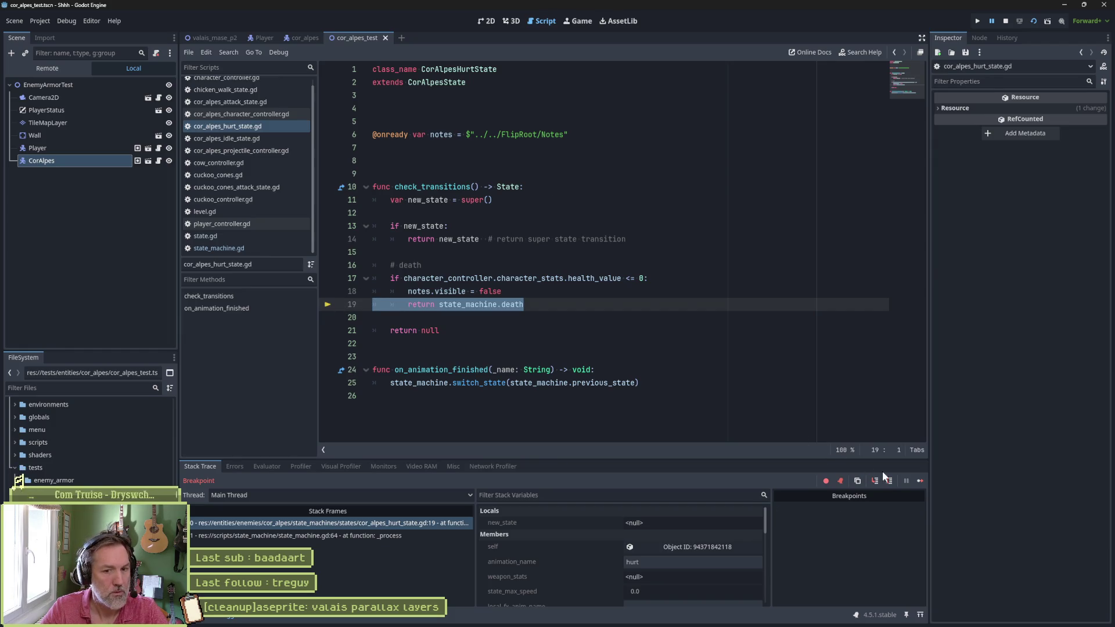
{"action": "left_click", "coordinate": [919, 481]}
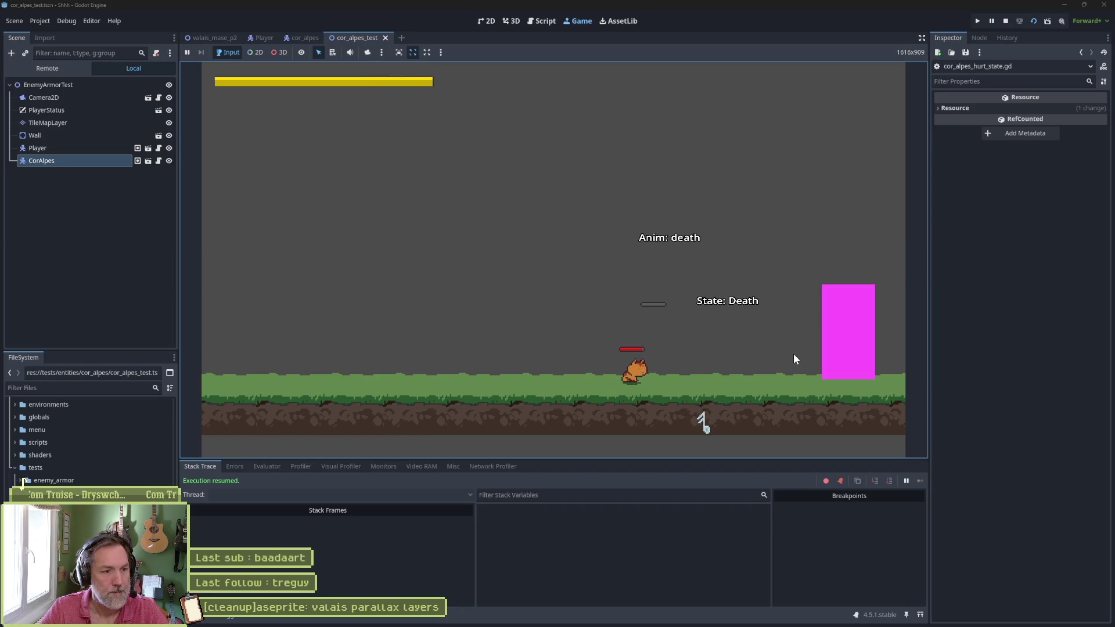
{"action": "key", "text": "F8"}
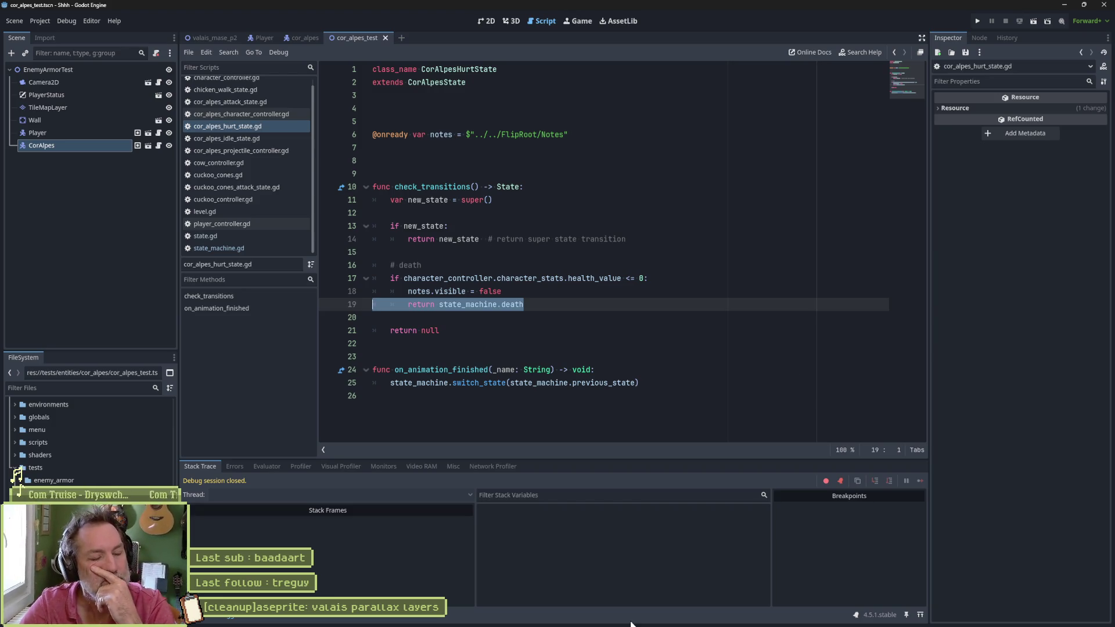
Step: Create the Asana In progress card '[state machine]refacto: can only call hurt if mode is INTERRUPT' and open its description
{"action": "left_click", "coordinate": [576, 617]}
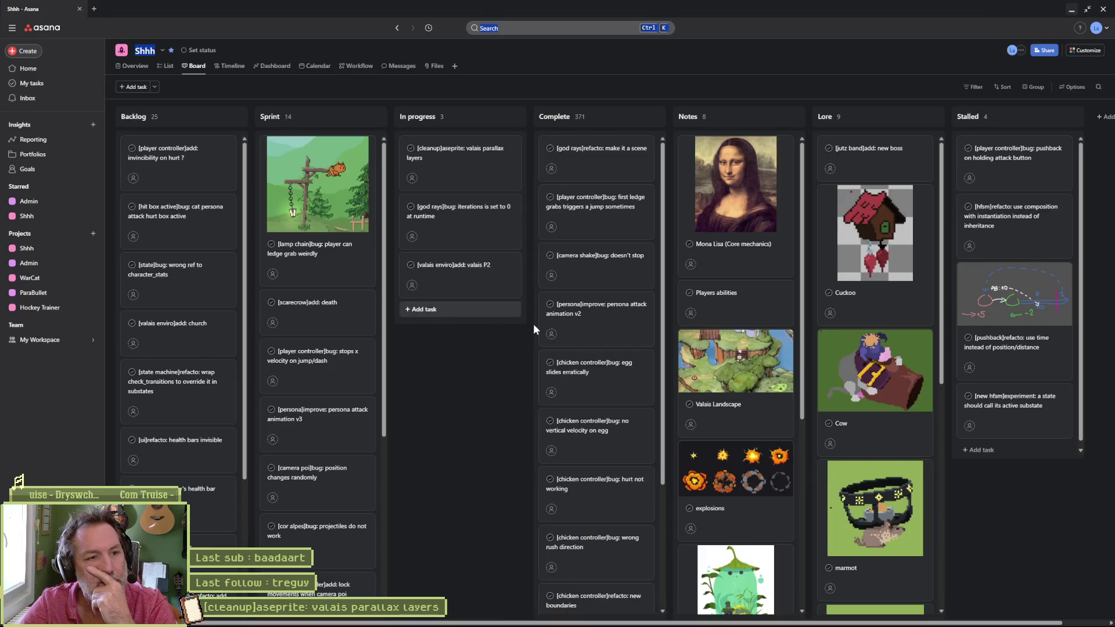
{"action": "left_click", "coordinate": [468, 317]}
{"action": "type", "text": "["}
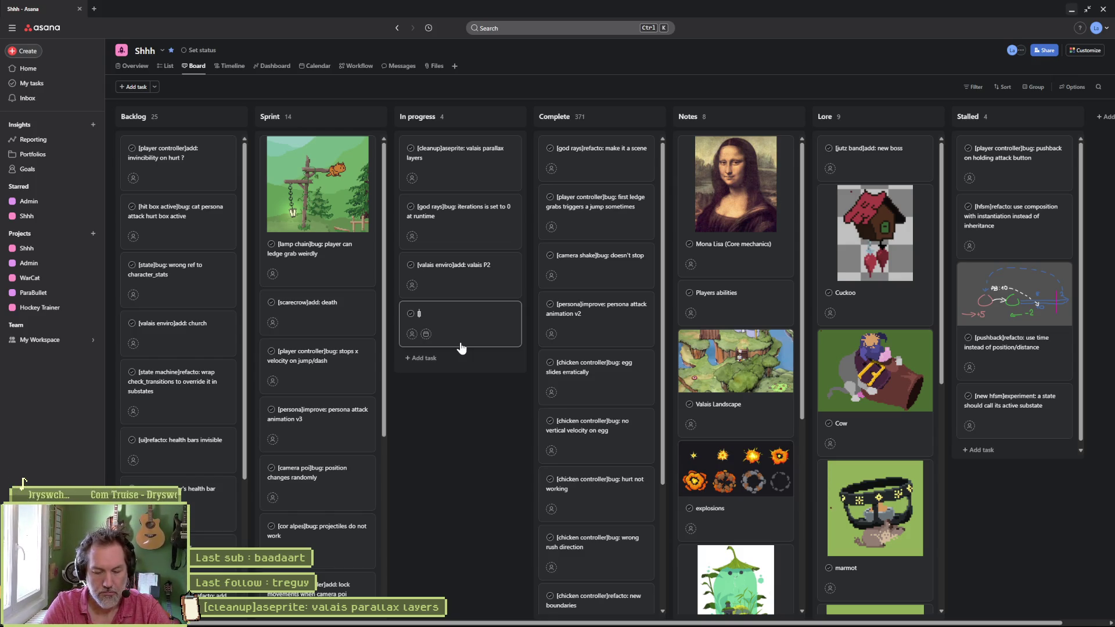
{"action": "type", "text": "state"}
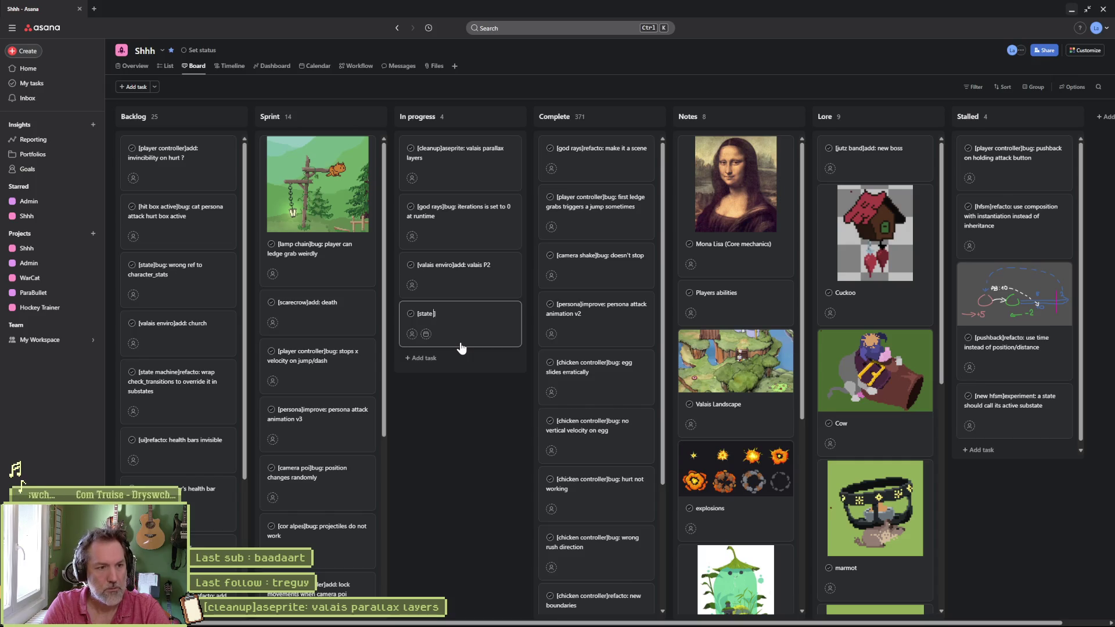
{"action": "type", "text": " machine]refacto: "}
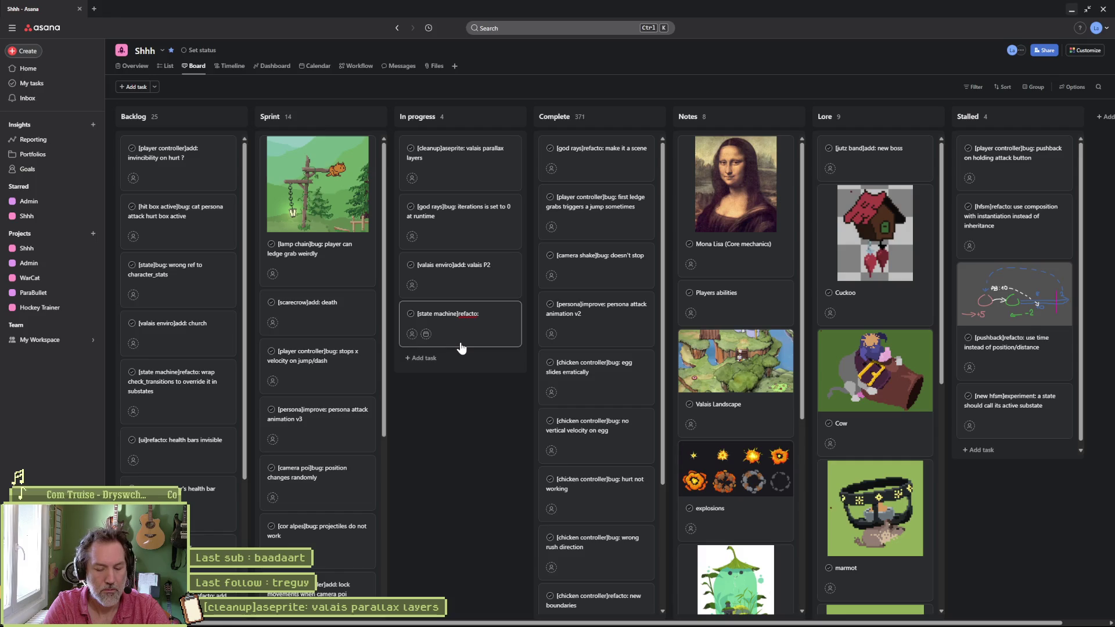
{"action": "type", "text": "can only call hurt if m"}
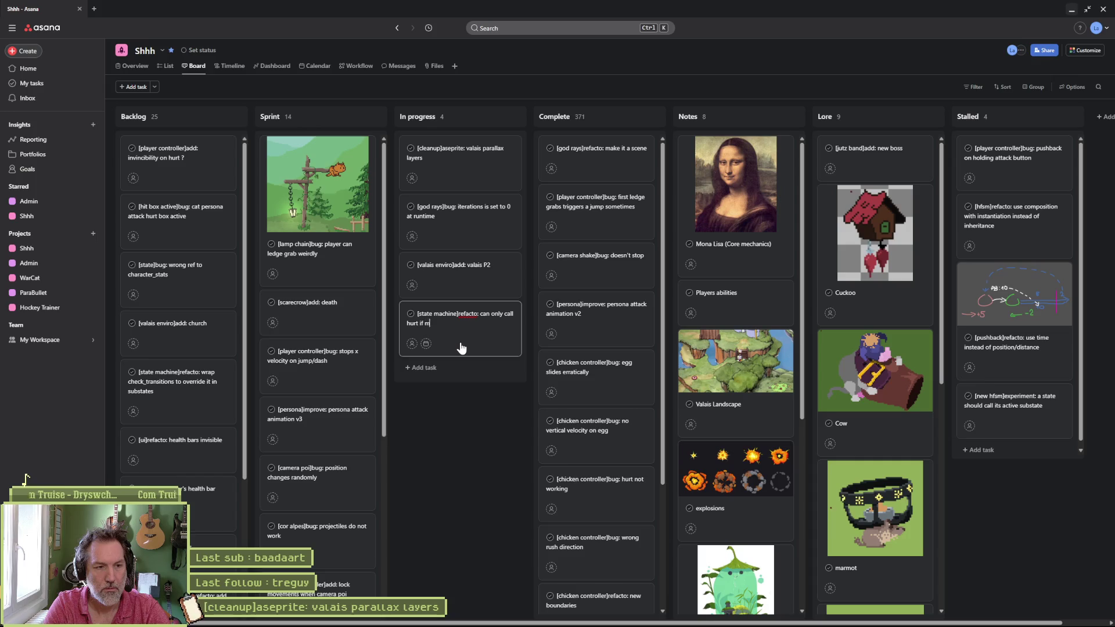
{"action": "type", "text": "ode is INTERRUPT"}
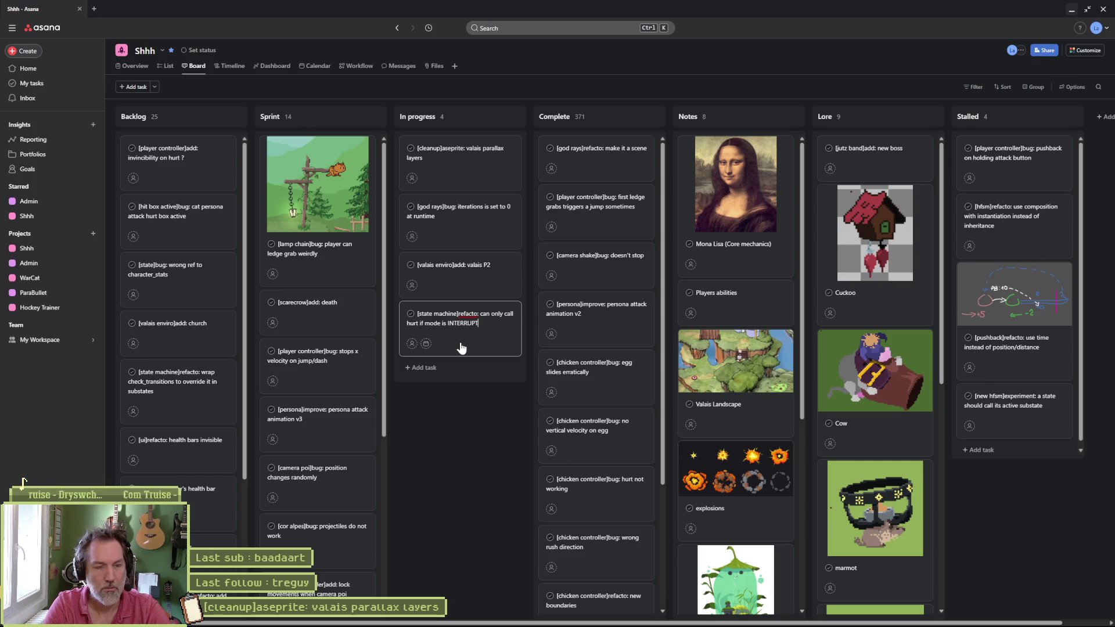
{"action": "key", "text": "Return"}
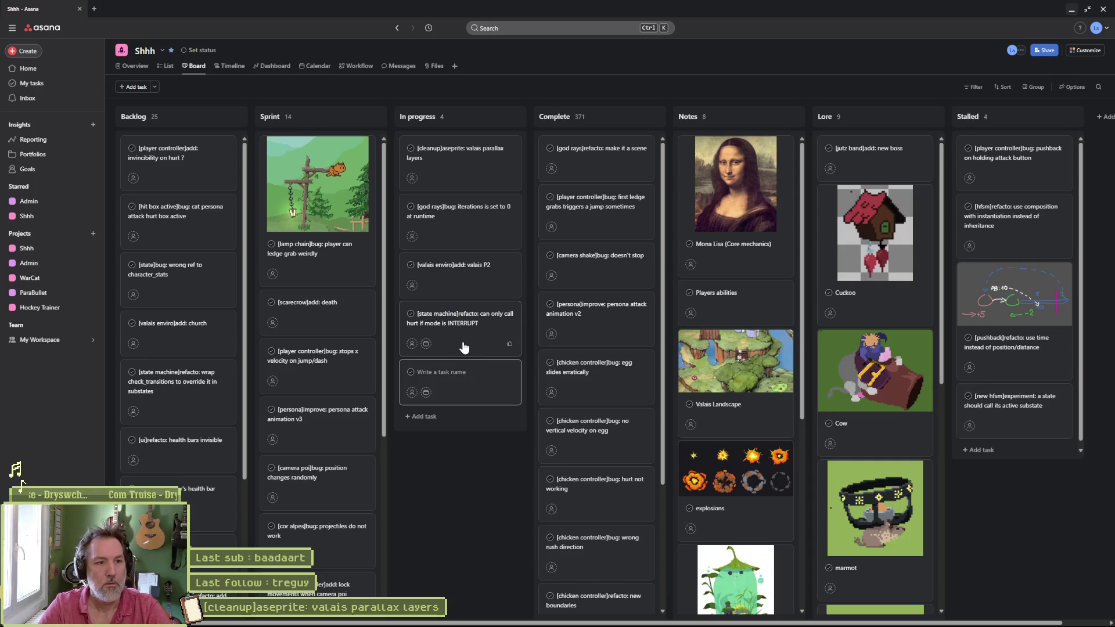
{"action": "left_click", "coordinate": [472, 335]}
{"action": "left_click", "coordinate": [857, 211]}
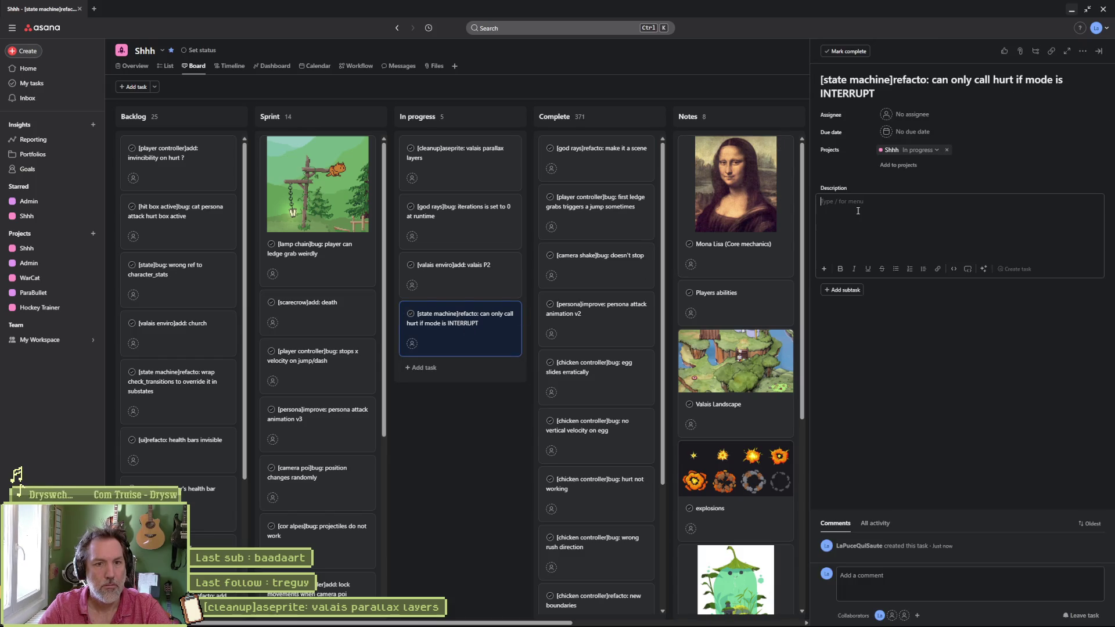
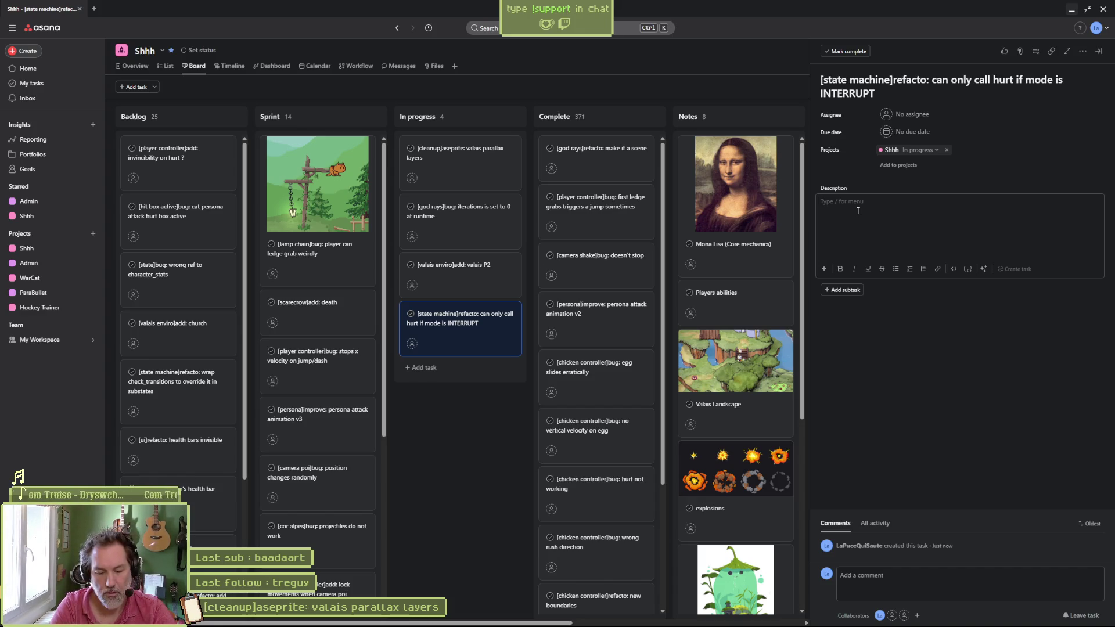
Step: Write that taken damage shouldn't depend on animation interruption, since cor alpes death fails without INTERRUPT
{"action": "type", "text": "taken daman"}
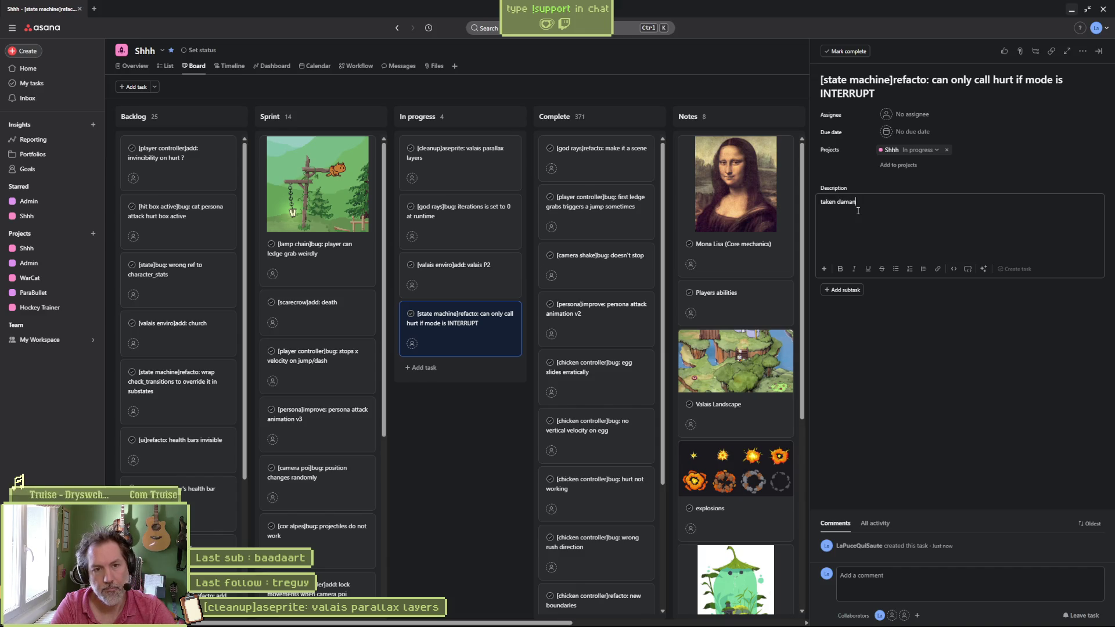
{"action": "key", "text": "BackSpace"}
{"action": "type", "text": "ge should no"}
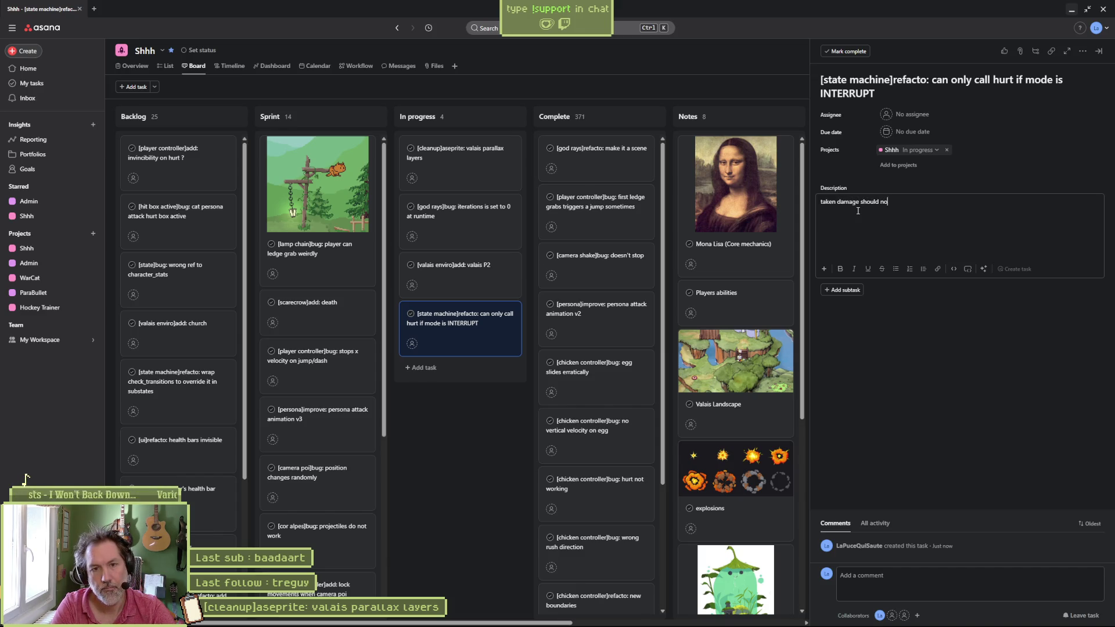
{"action": "type", "text": "t beependant on "}
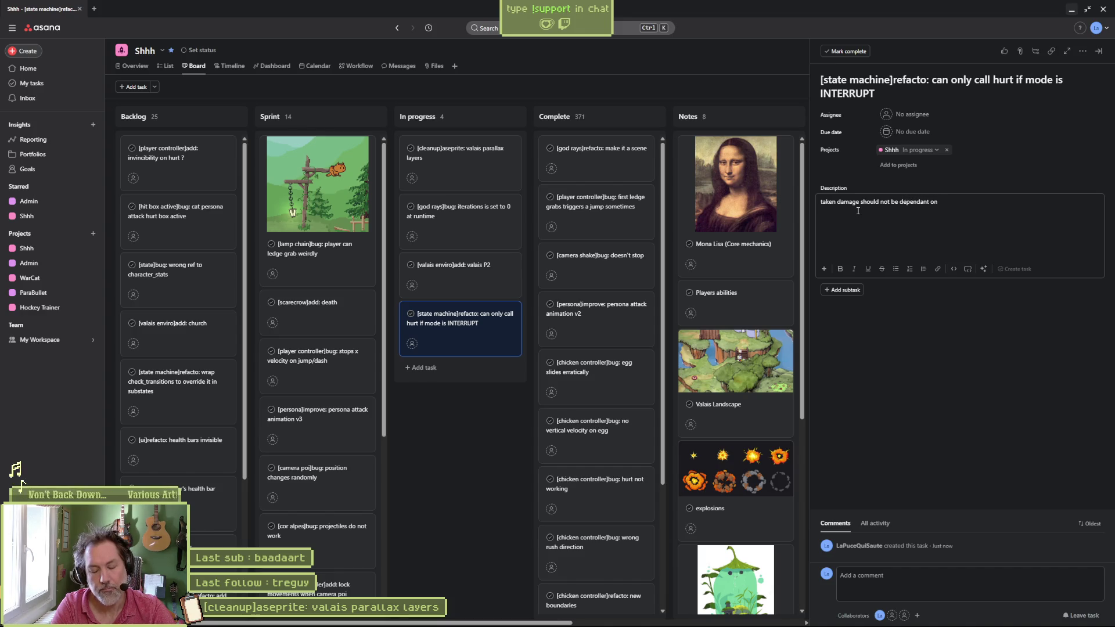
{"action": "type", "text": "animatio"}
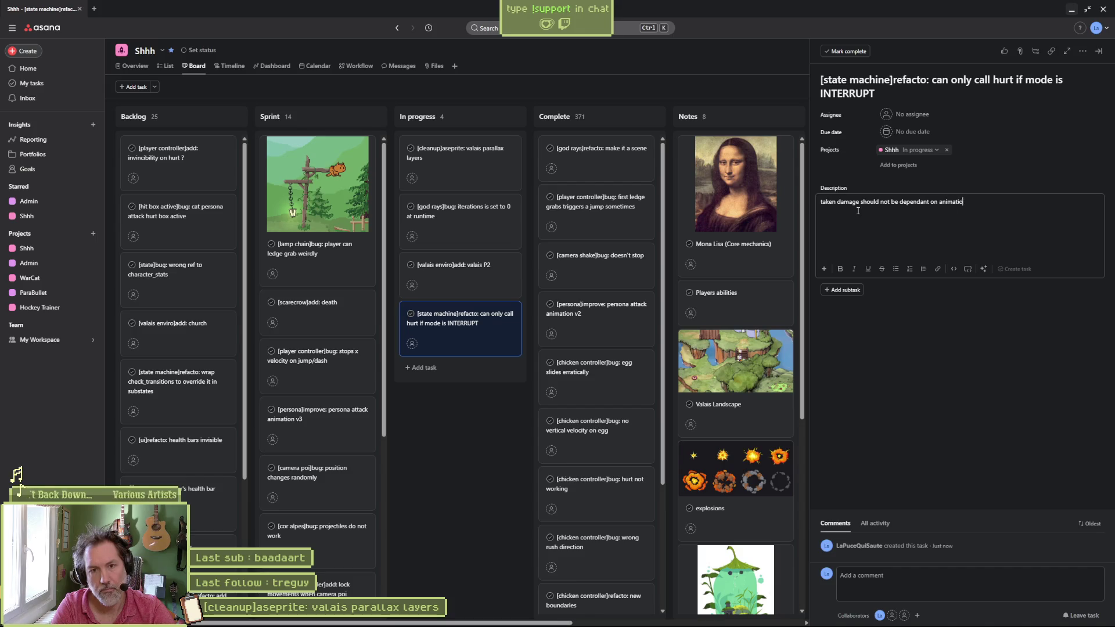
{"action": "type", "text": "n being interrupted or not"}
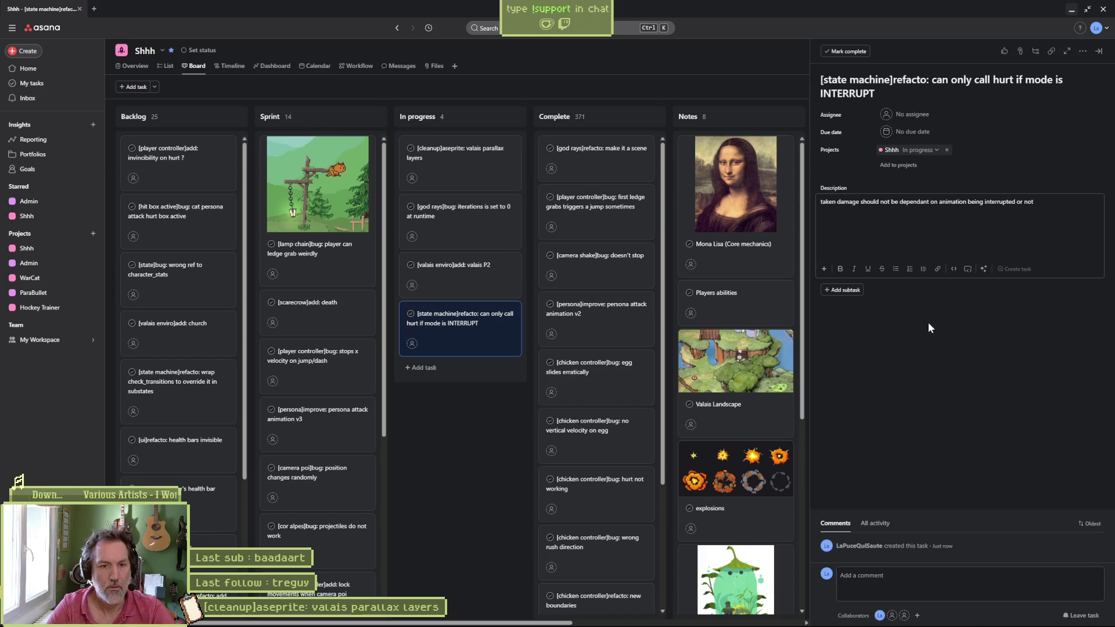
{"action": "key", "text": "Return"}
{"action": "key", "text": "BackSpace"}
{"action": "type", "text": "."}
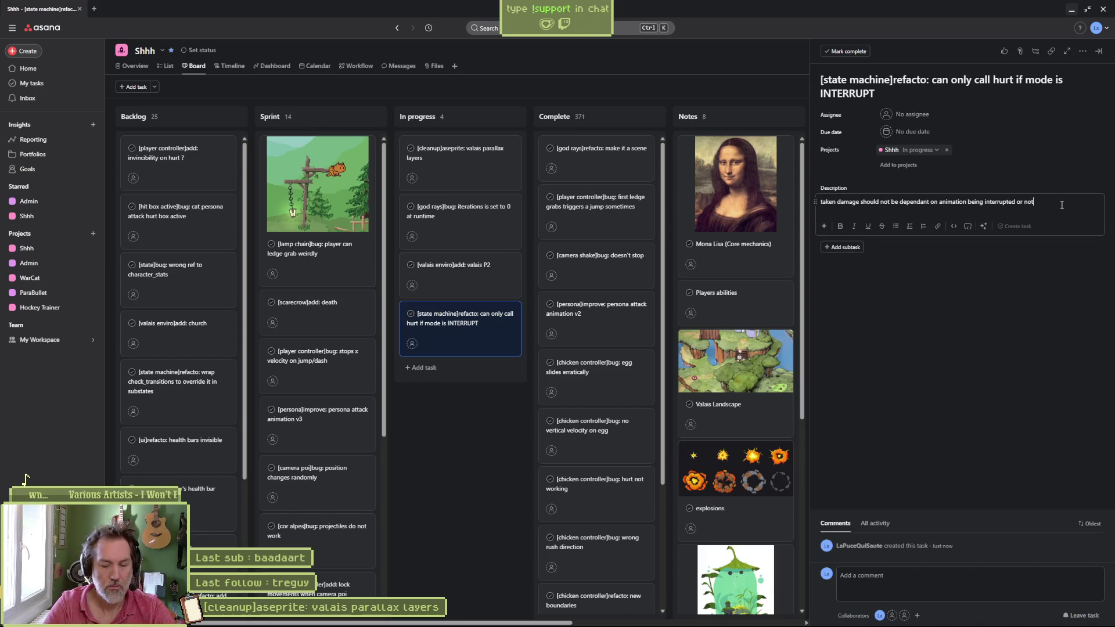
{"action": "key", "text": "Return"}
{"action": "type", "text": "this causes"}
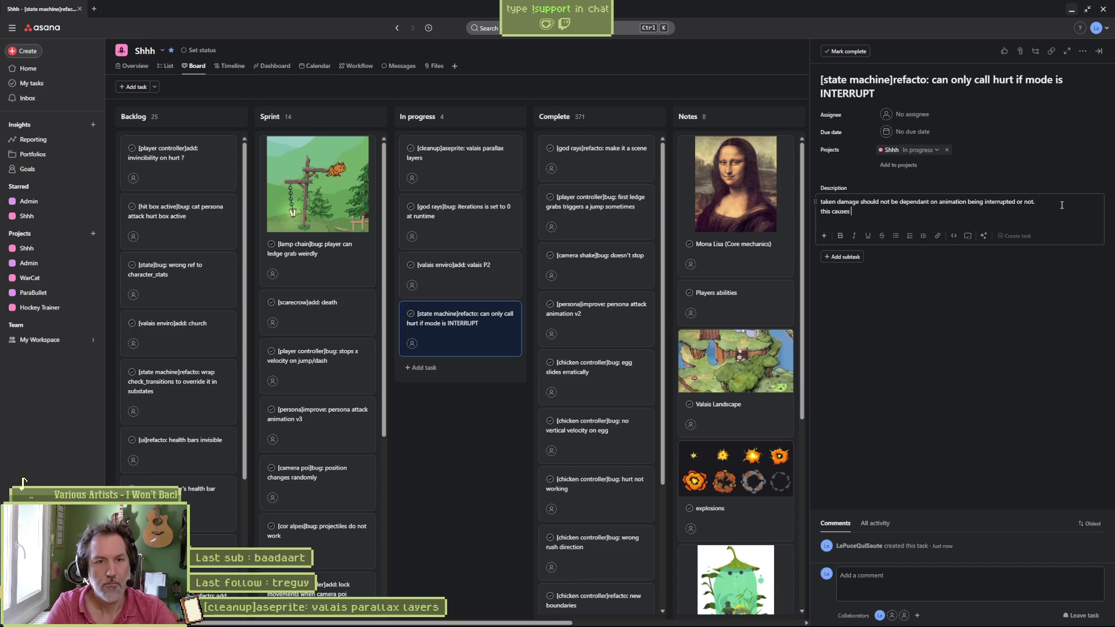
{"action": "type", "text": " death not "}
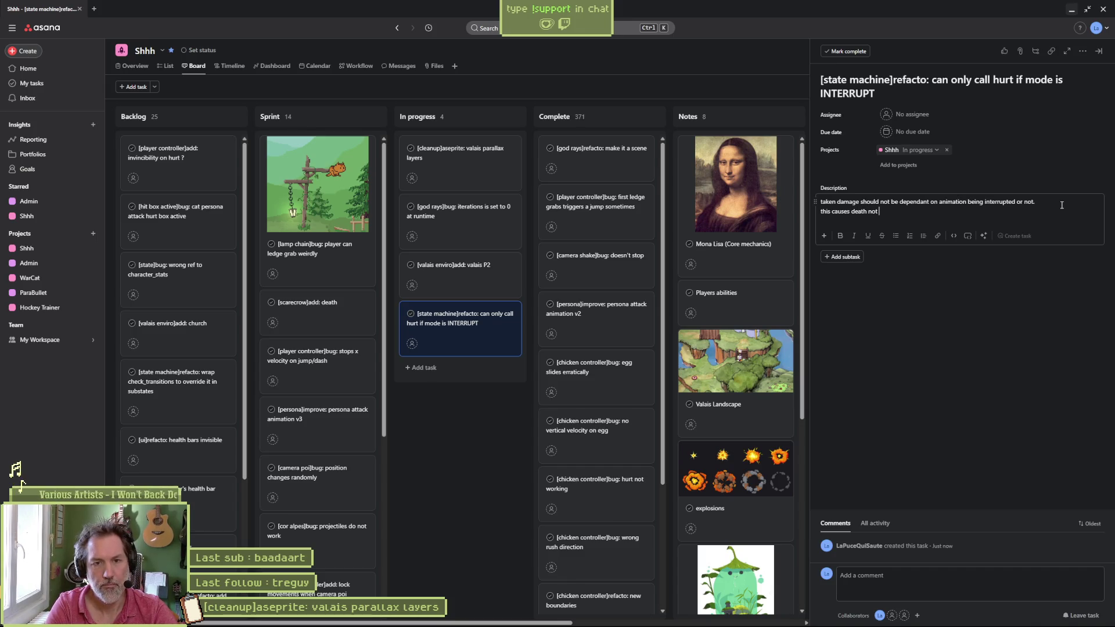
{"action": "type", "text": "to be called in so"}
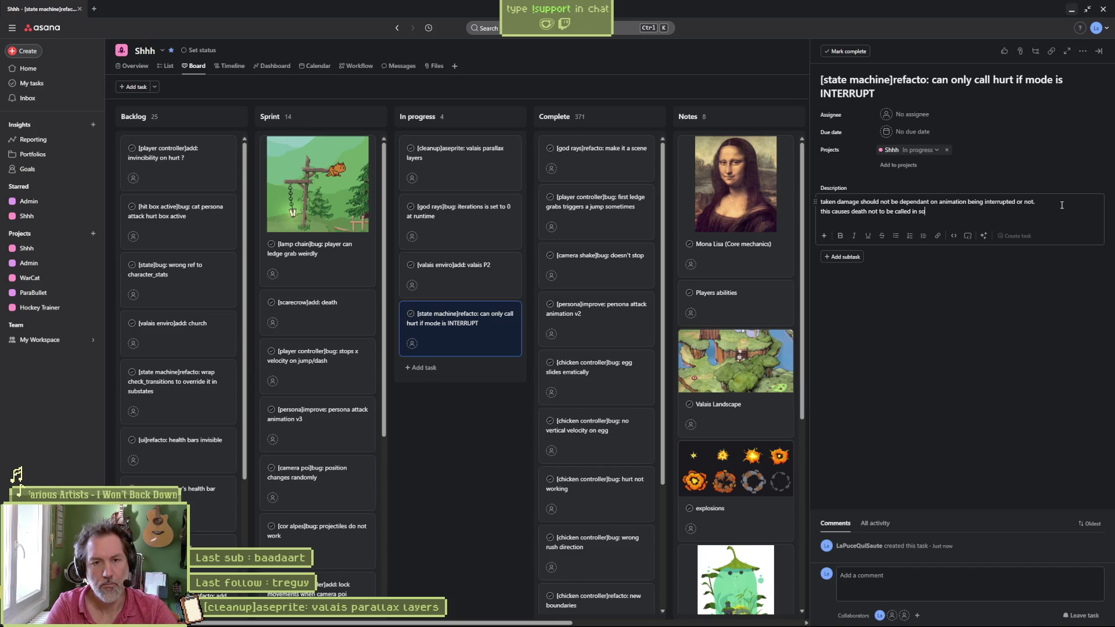
{"action": "type", "text": "me cases ("}
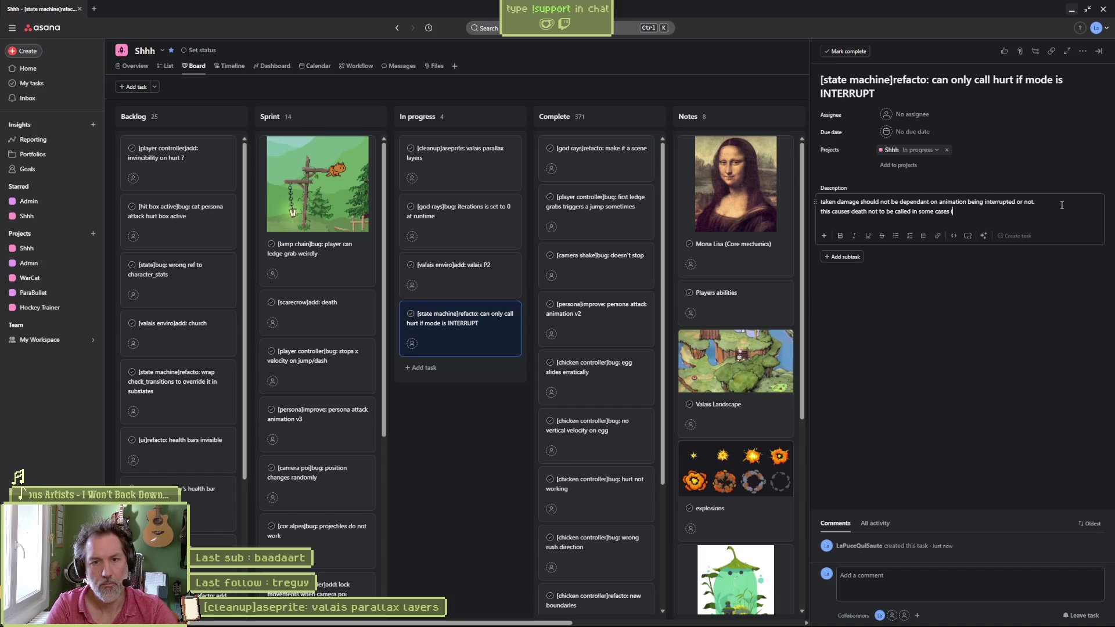
{"action": "type", "text": "i.e. "}
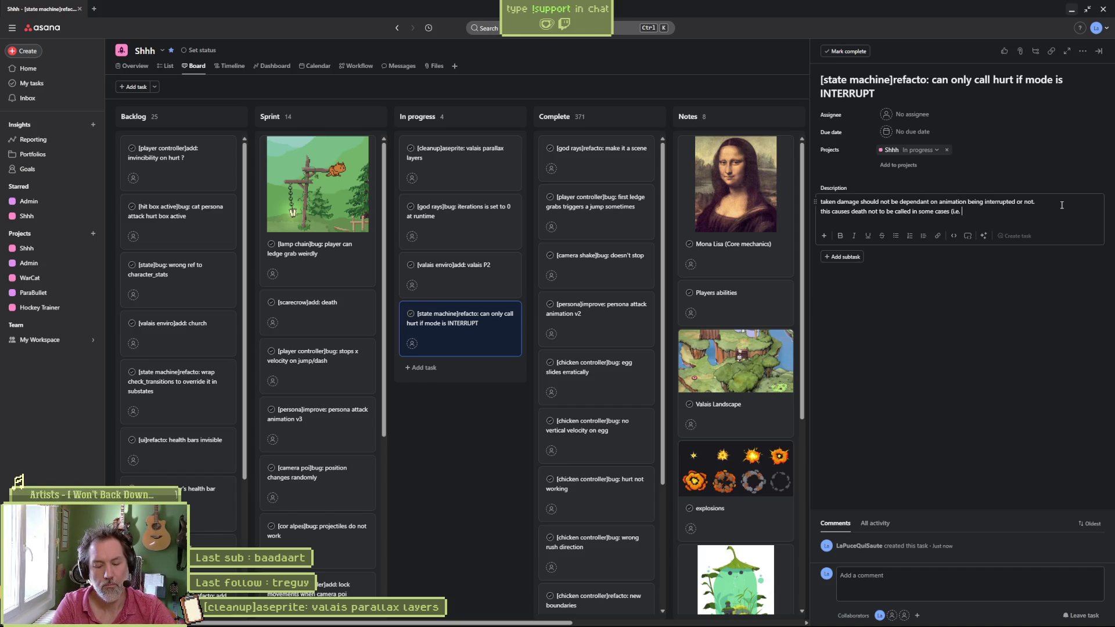
{"action": "type", "text": "cor alpes)"}
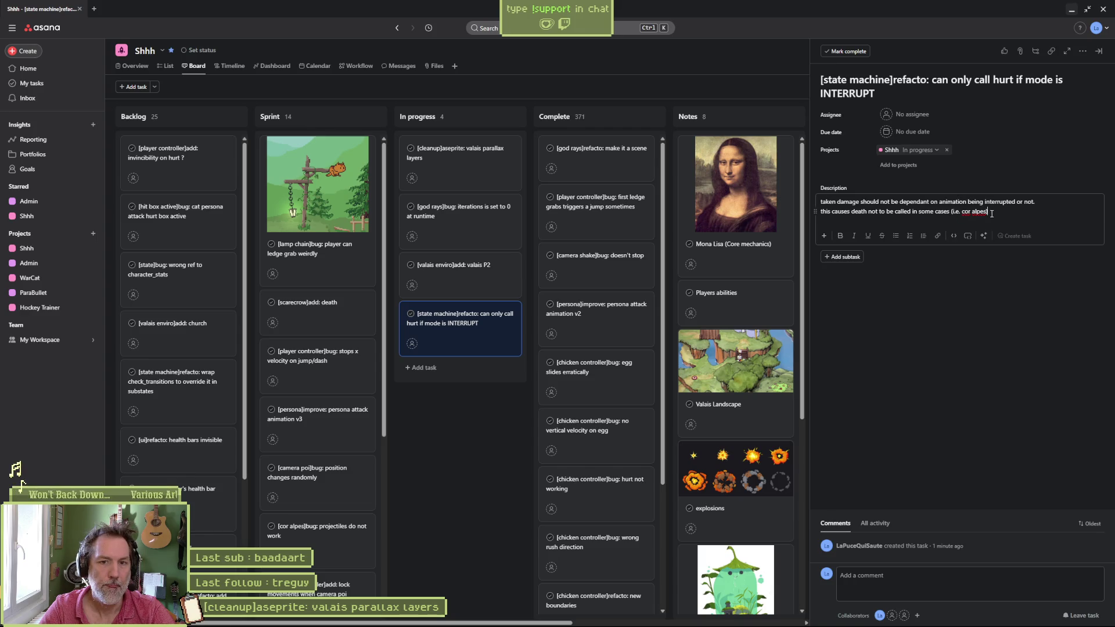
{"action": "type", "text": " if its"}
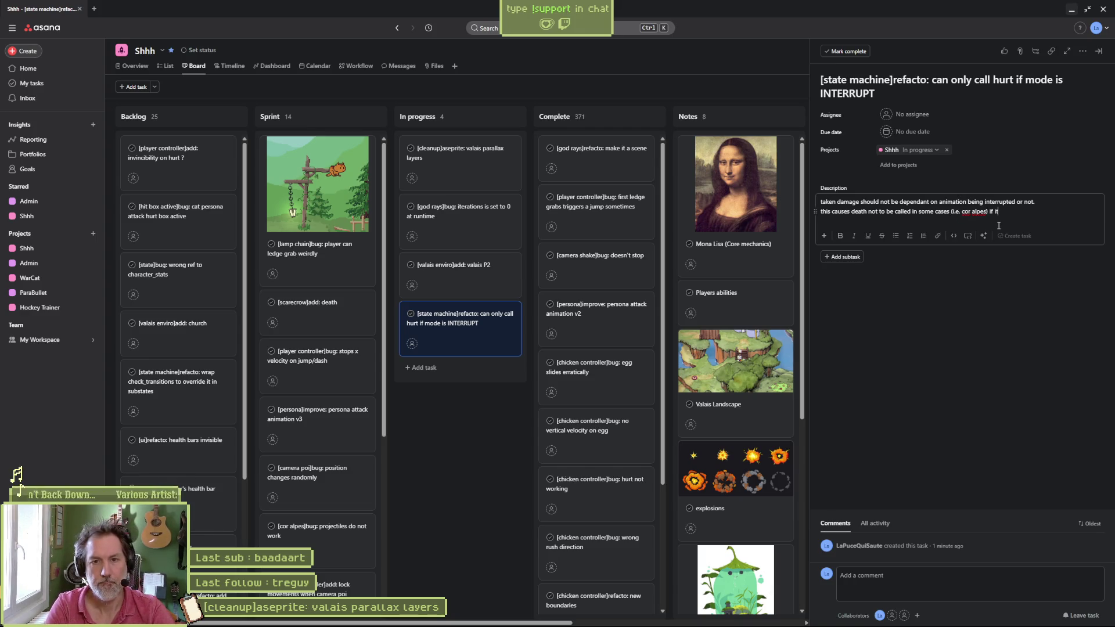
{"action": "type", "text": " CC"}
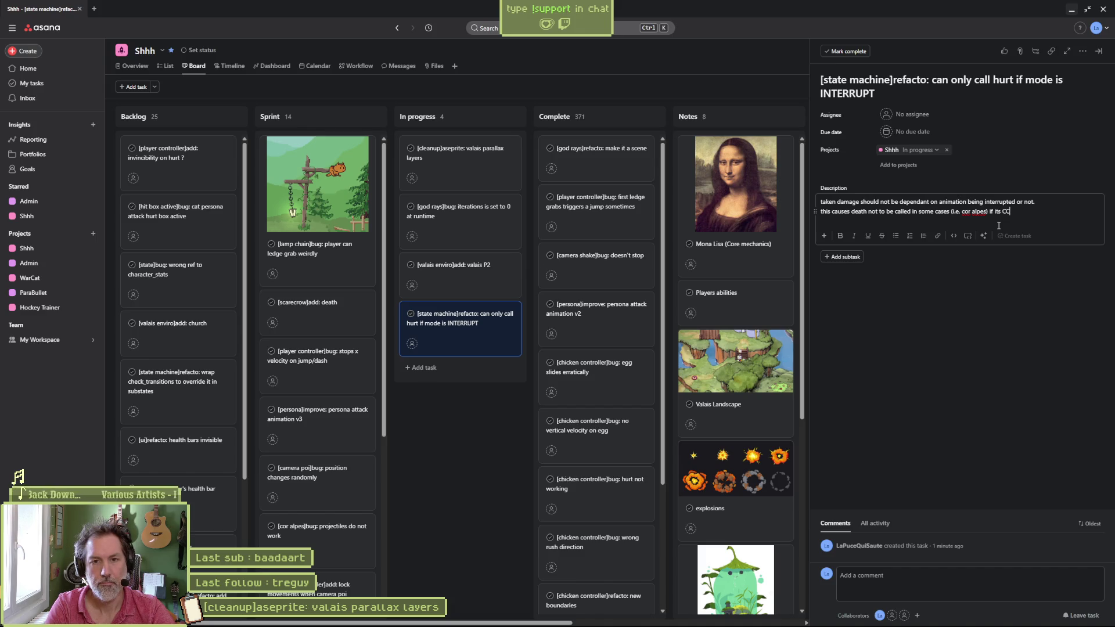
{"action": "type", "text": " is not set to INTERRUPT"}
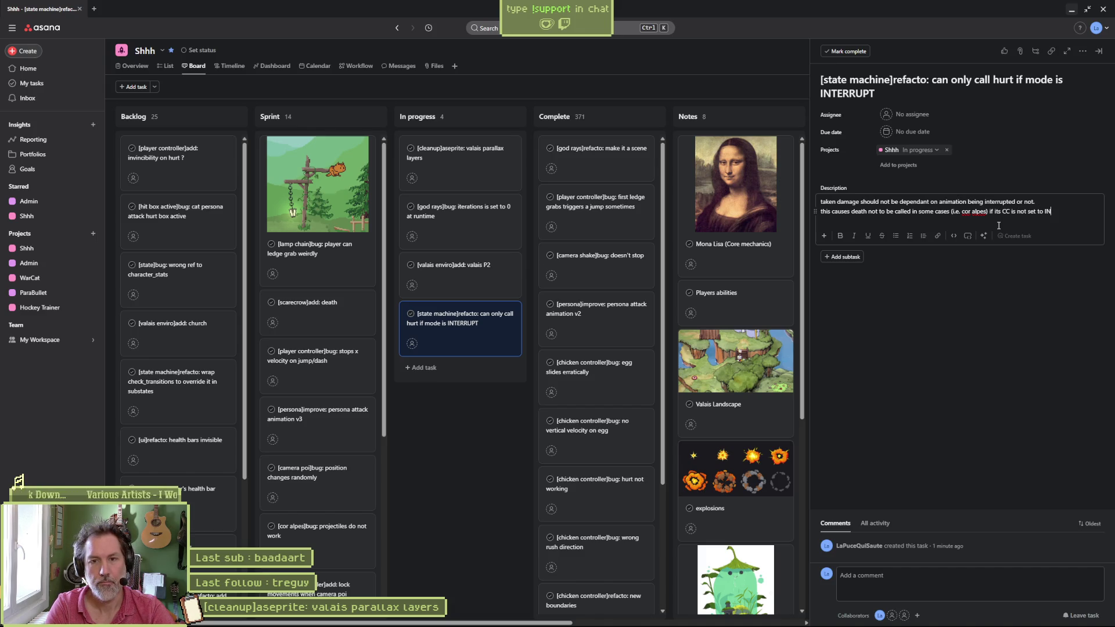
{"action": "left_click", "coordinate": [1031, 284]}
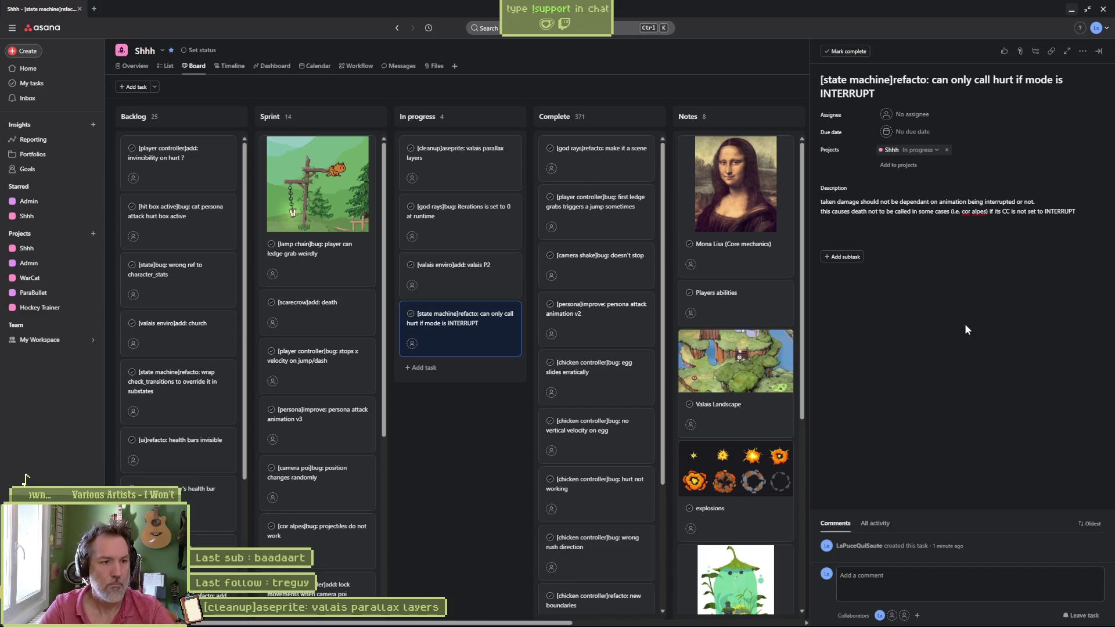
{"action": "left_click", "coordinate": [1070, 12]}
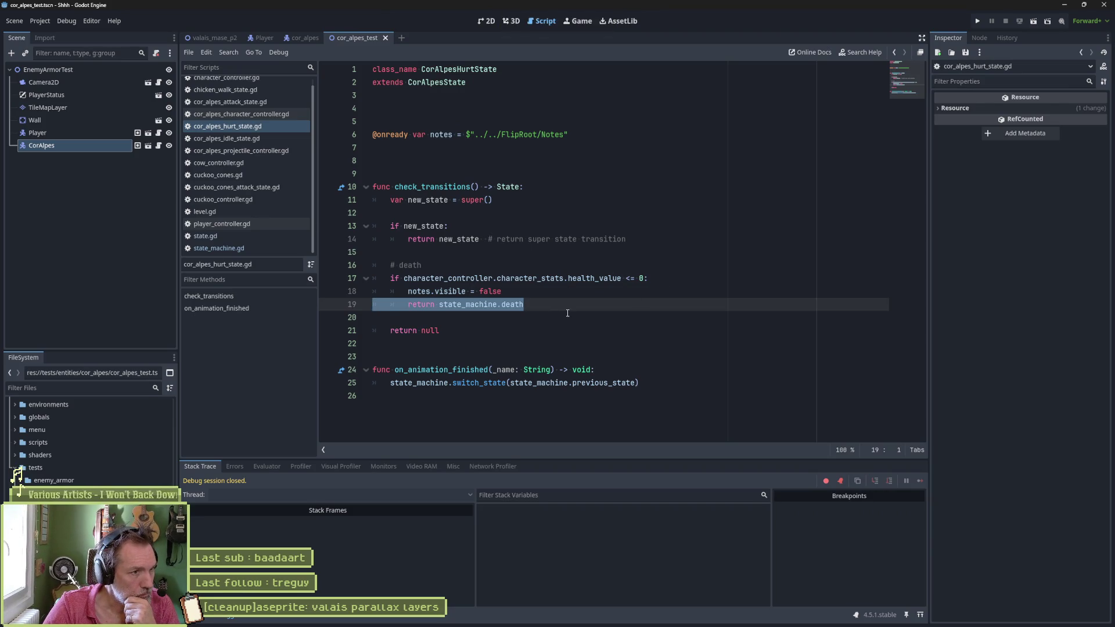
Step: Open state_machine.gd at on_hurt and highlight the attack_armor INTERRUPT check on line 108
{"action": "left_click", "coordinate": [253, 247]}
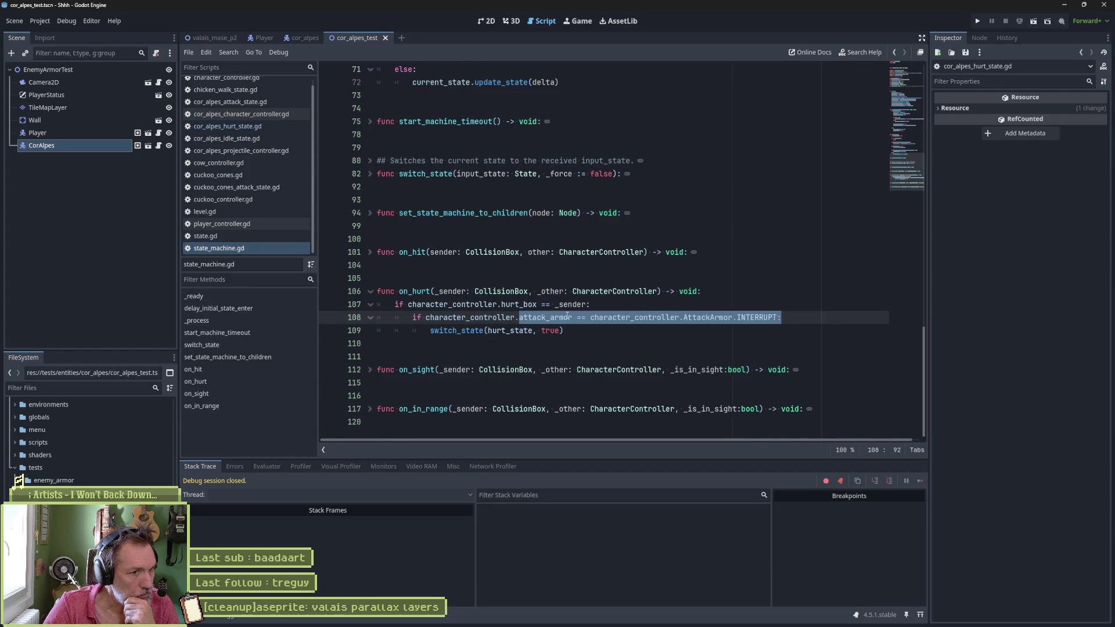
{"action": "key", "text": "alt+Left"}
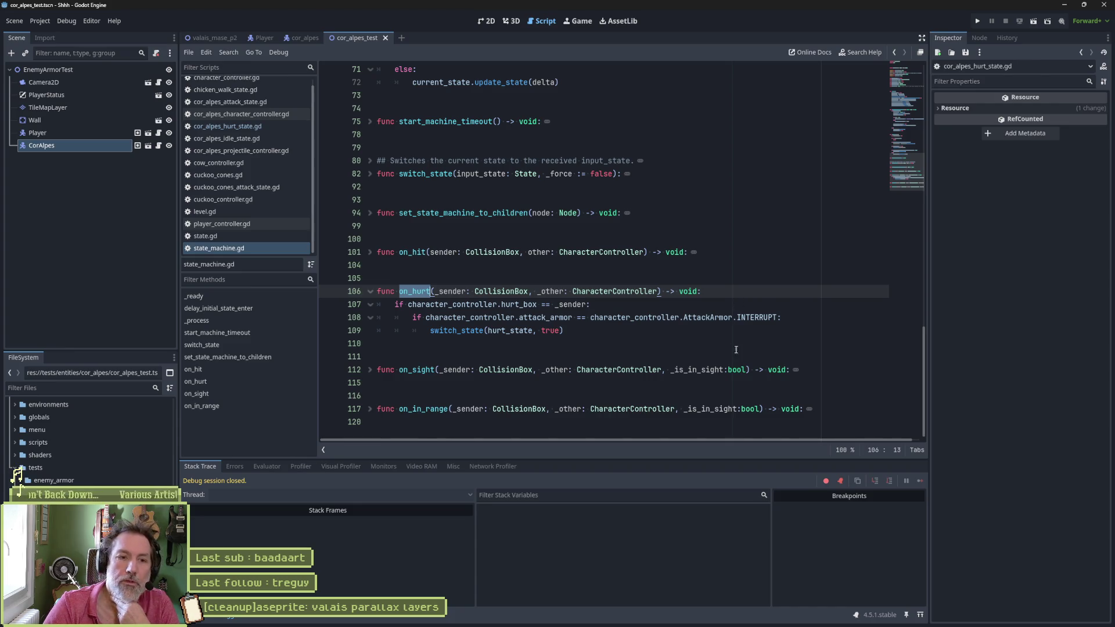
{"action": "left_click_drag", "start_coordinate": [776, 318], "coordinate": [418, 317]}
{"action": "left_click", "coordinate": [461, 330]}
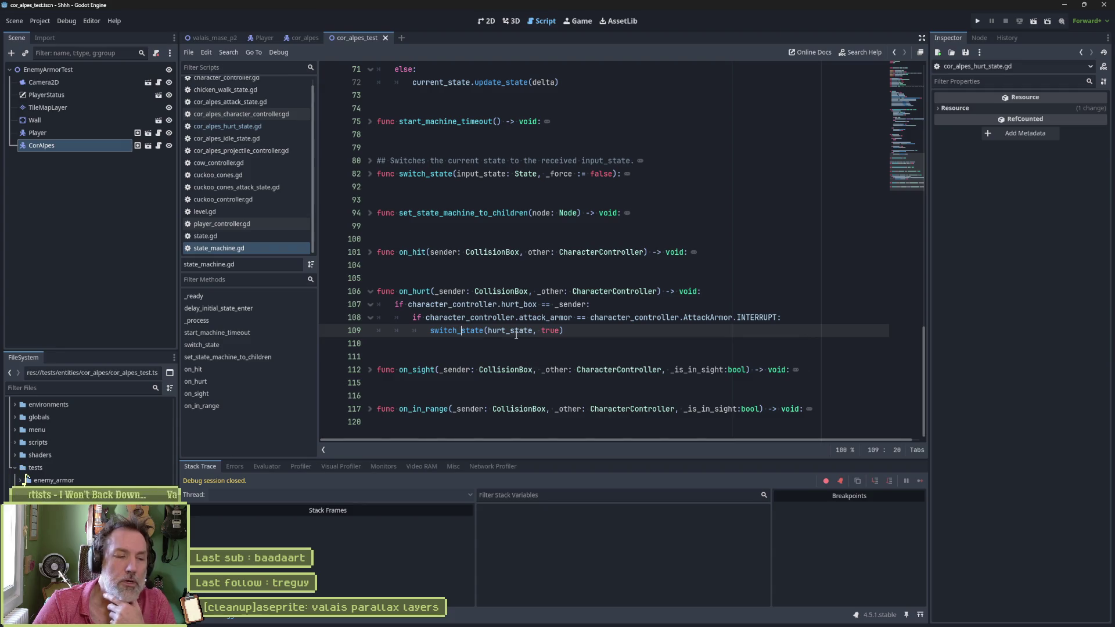
Step: Review the cor_alpes Hurt state script, then run the cor_alpes_test scene with F6
{"action": "left_click", "coordinate": [149, 147]}
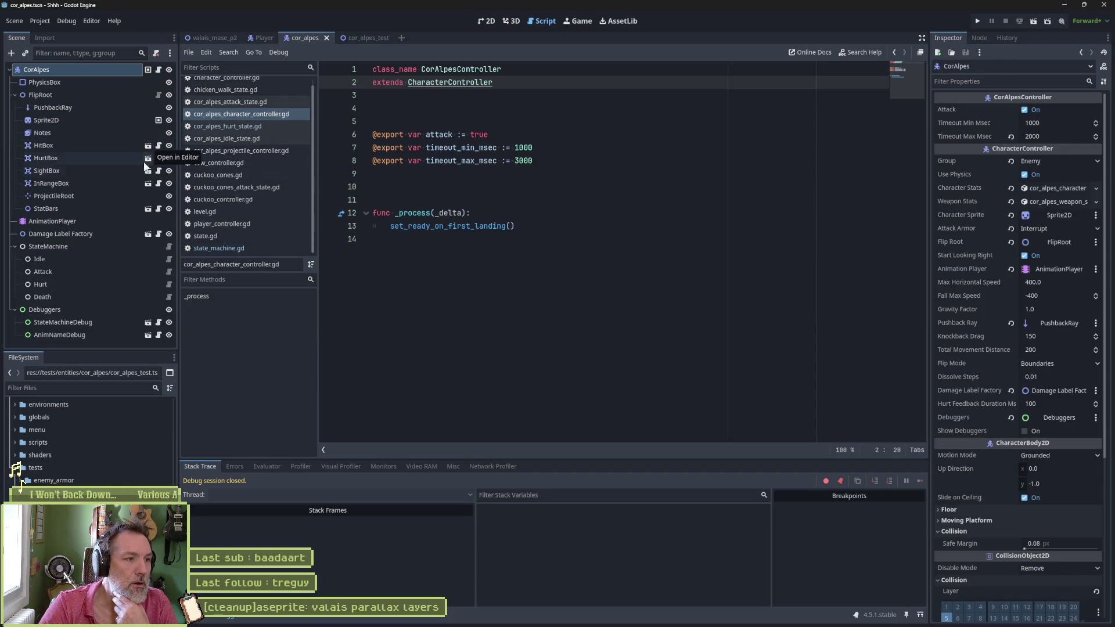
{"action": "left_click", "coordinate": [105, 284]}
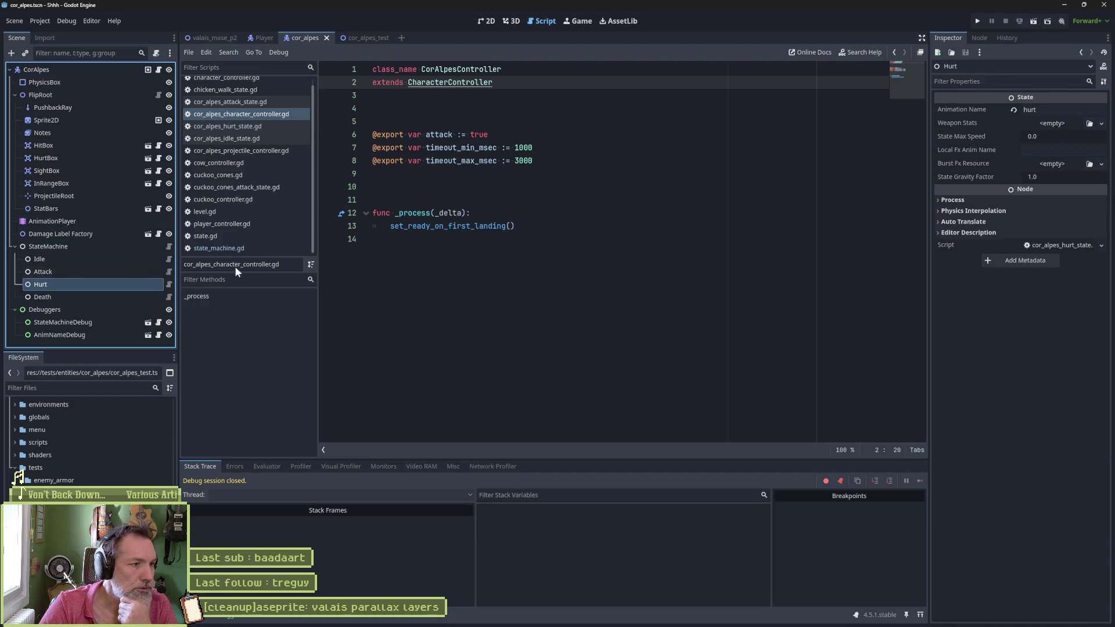
{"action": "left_click", "coordinate": [169, 283]}
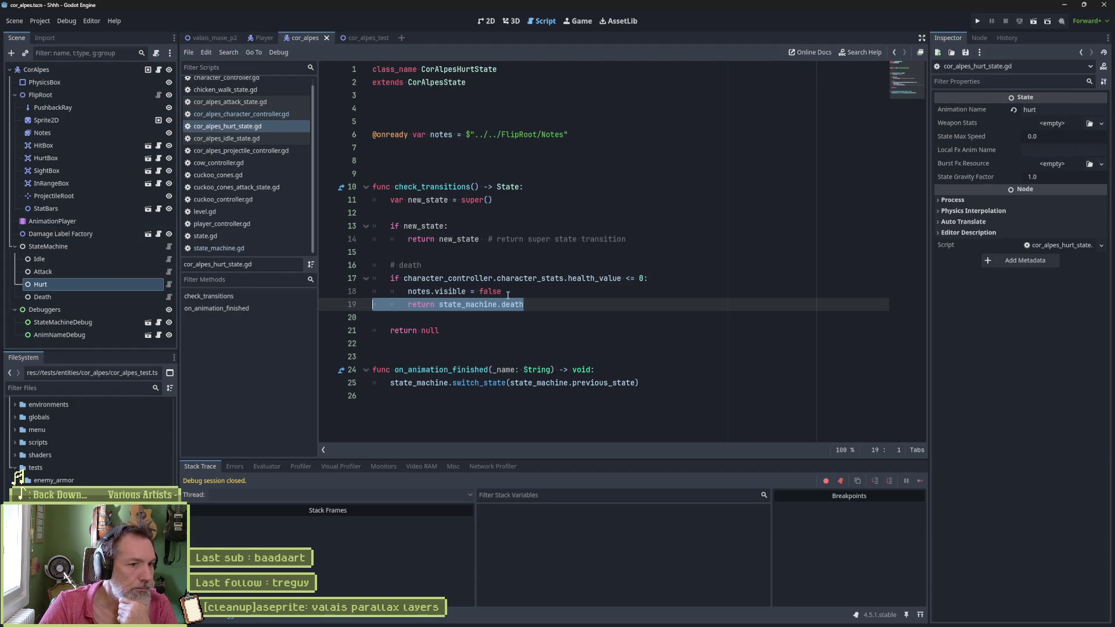
{"action": "key", "text": "shift+Left"}
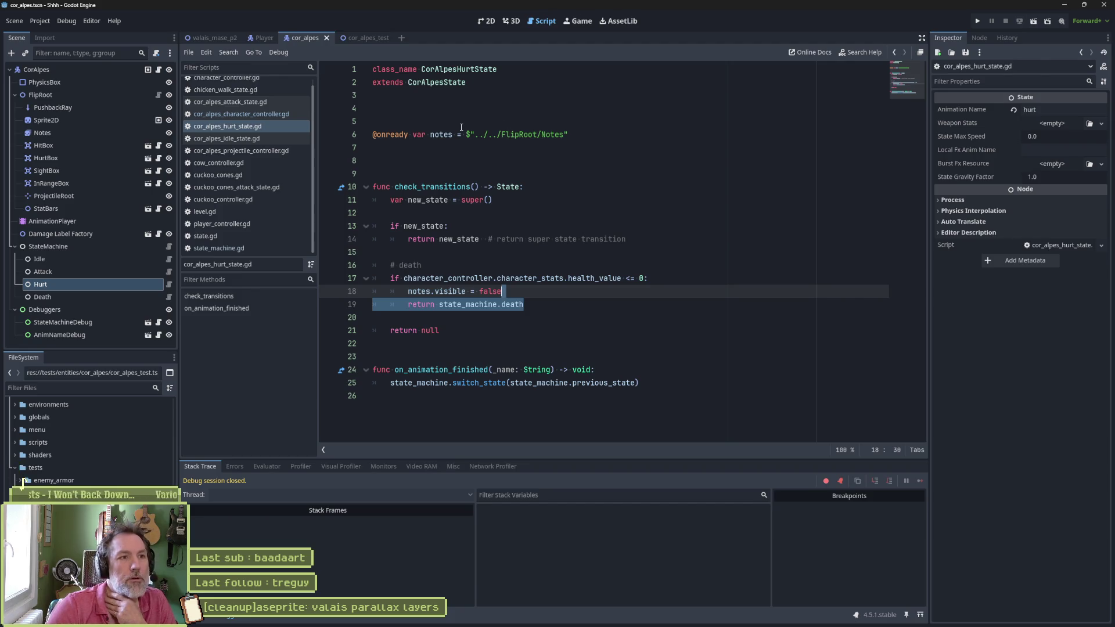
{"action": "left_click", "coordinate": [369, 39]}
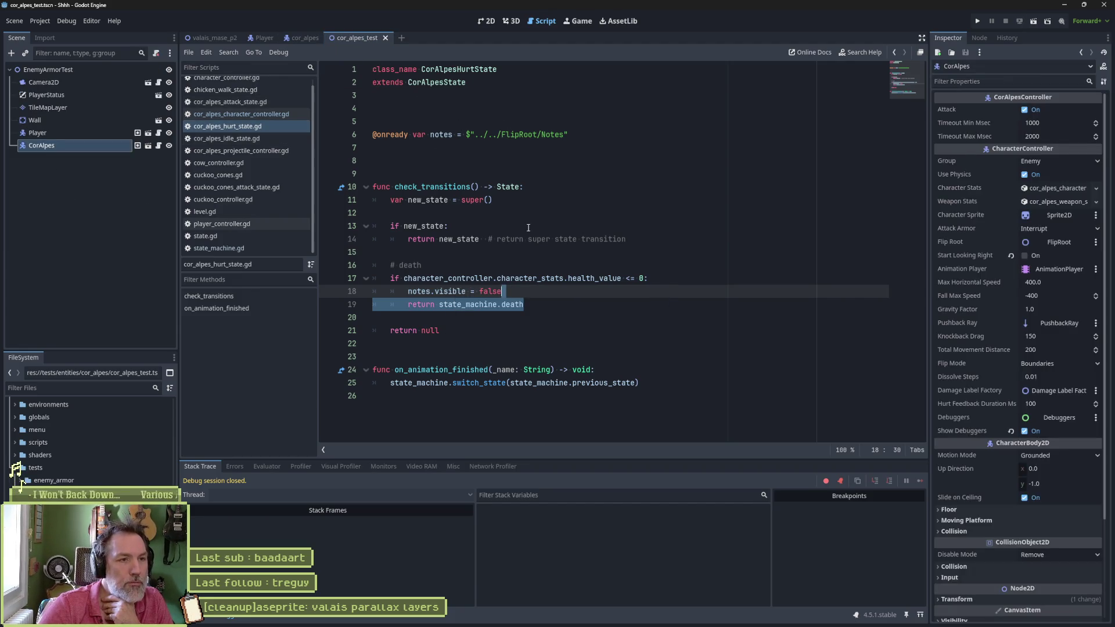
{"action": "key", "text": "F6"}
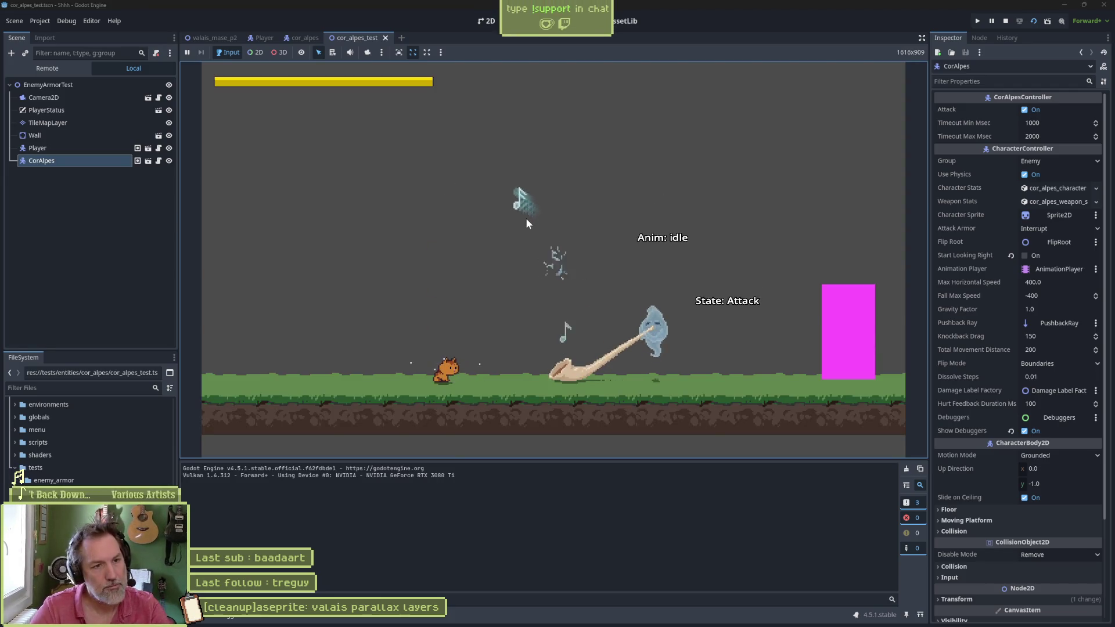
Step: Walk the cat into the alphorn enemy's attacks, stop the game, and open the Player scene in 2D
{"action": "key", "text": "Right"}
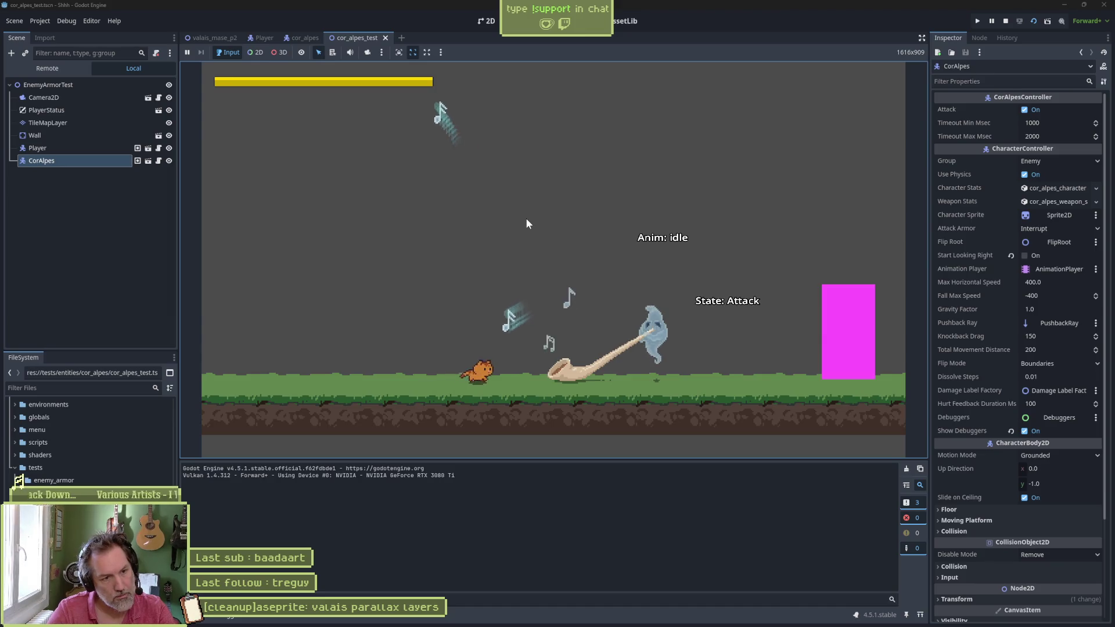
{"action": "key", "text": "Right"}
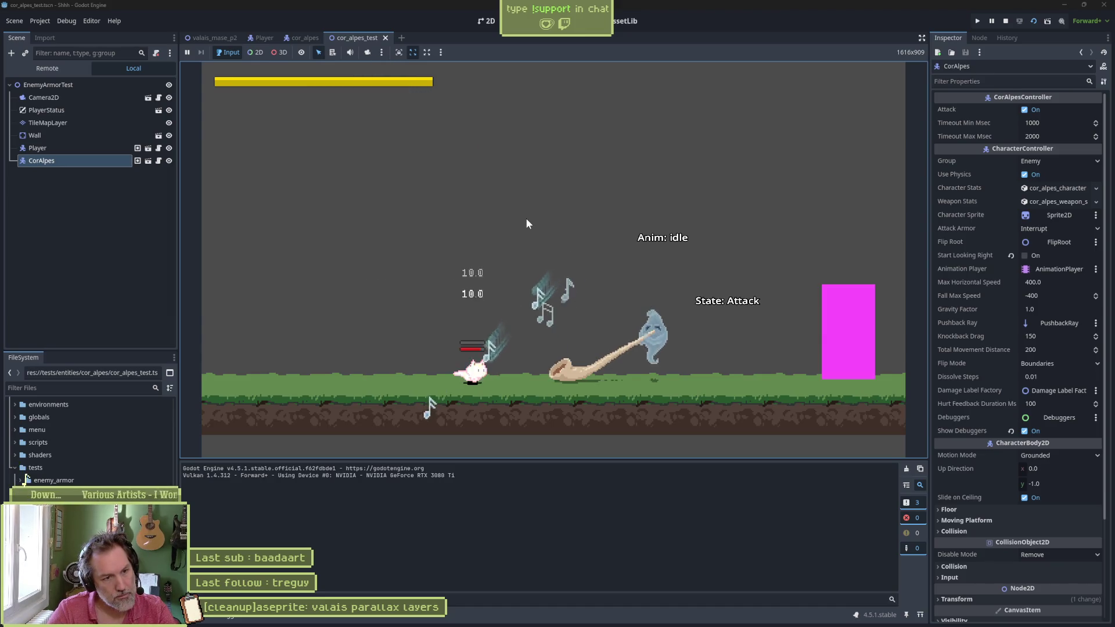
{"action": "key", "text": "Right"}
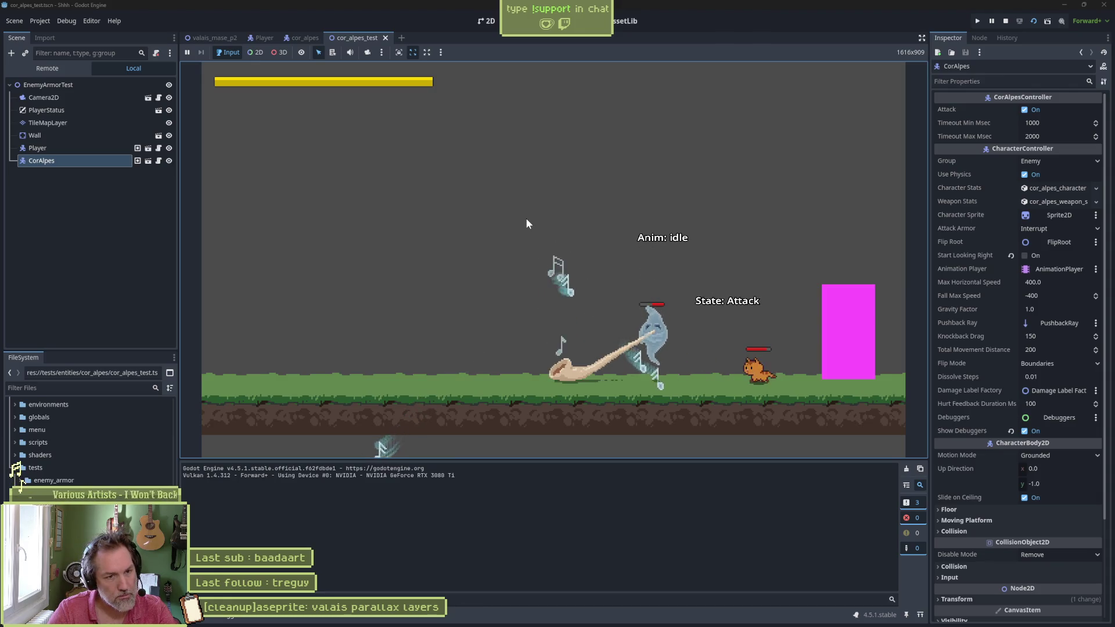
{"action": "key", "text": "Left"}
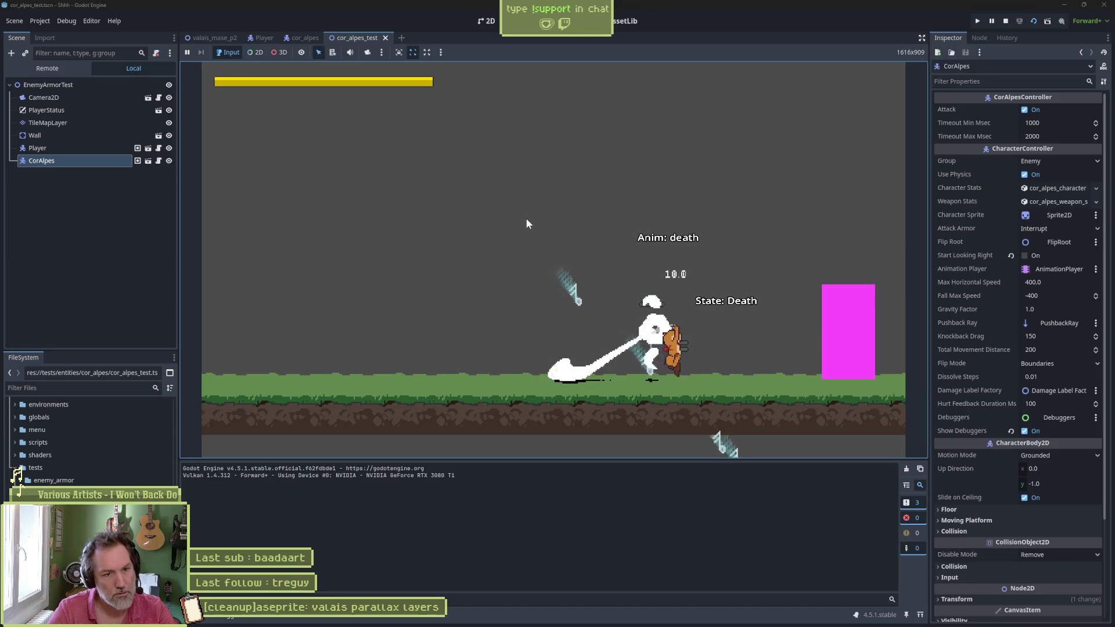
{"action": "key", "text": "F8"}
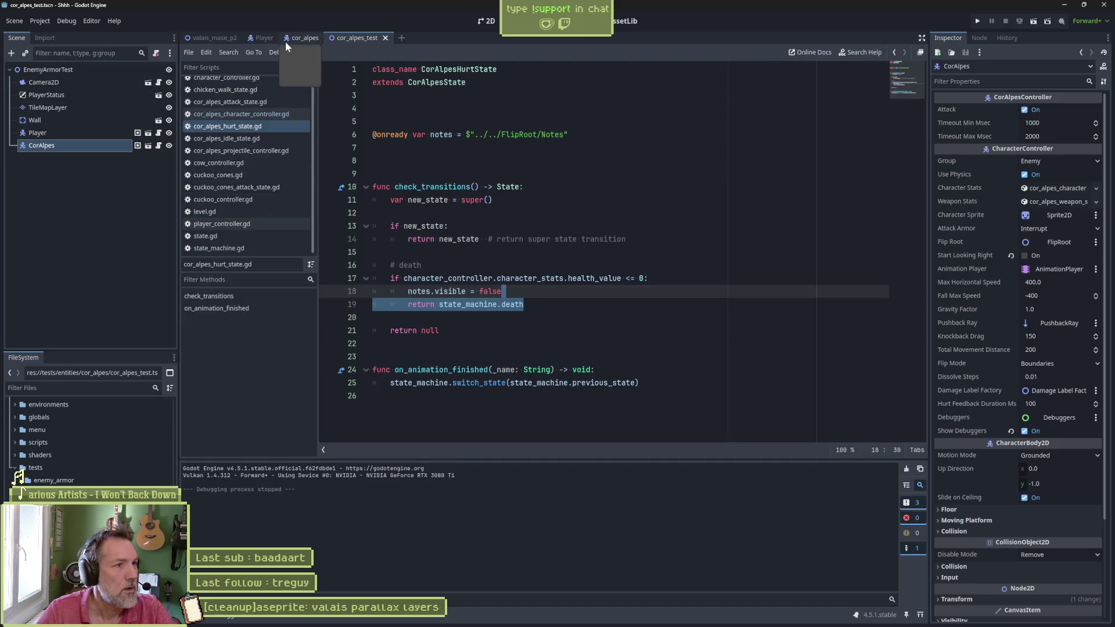
{"action": "left_click", "coordinate": [261, 39]}
{"action": "left_click", "coordinate": [487, 21]}
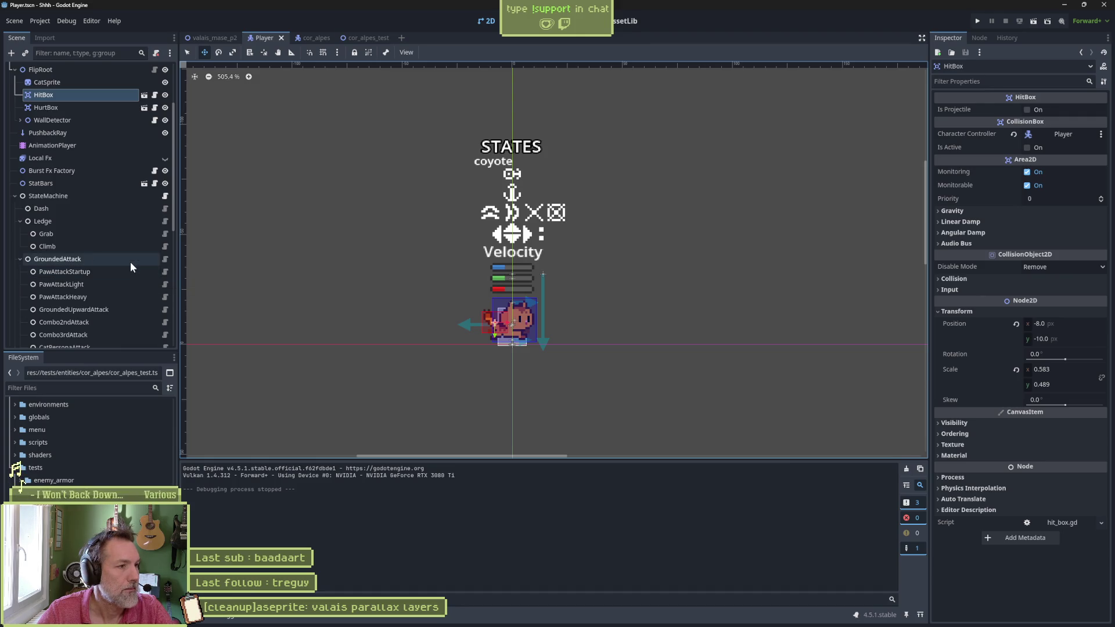
Step: Move the Player's Damage Label Factory down to y -21 and the Debuggers labels 24 px right
{"action": "left_click", "coordinate": [15, 196]}
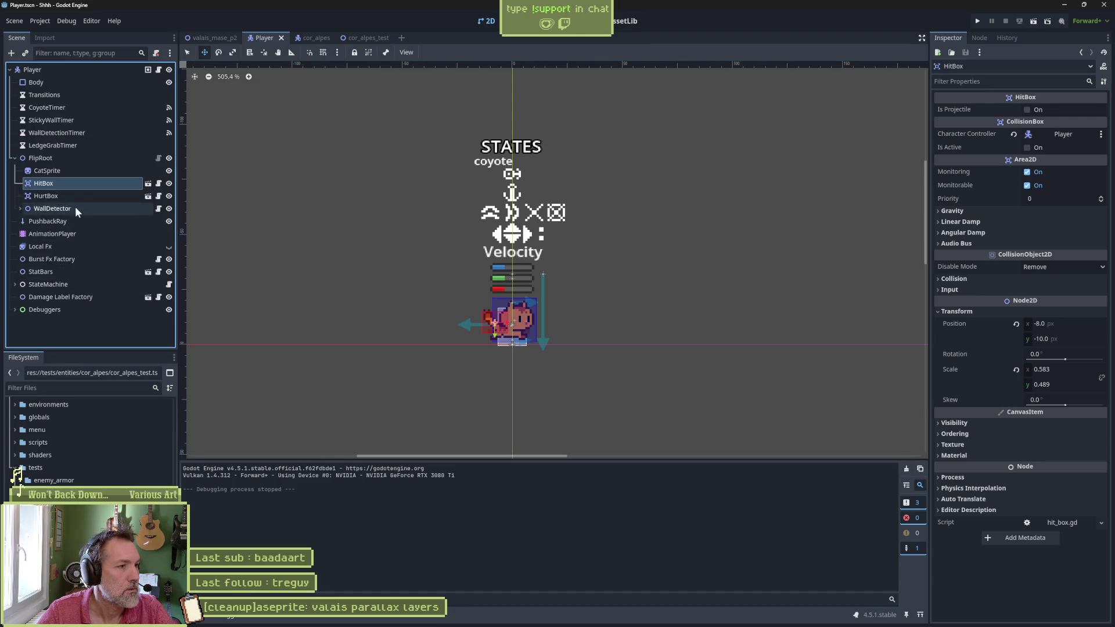
{"action": "left_click", "coordinate": [77, 297]}
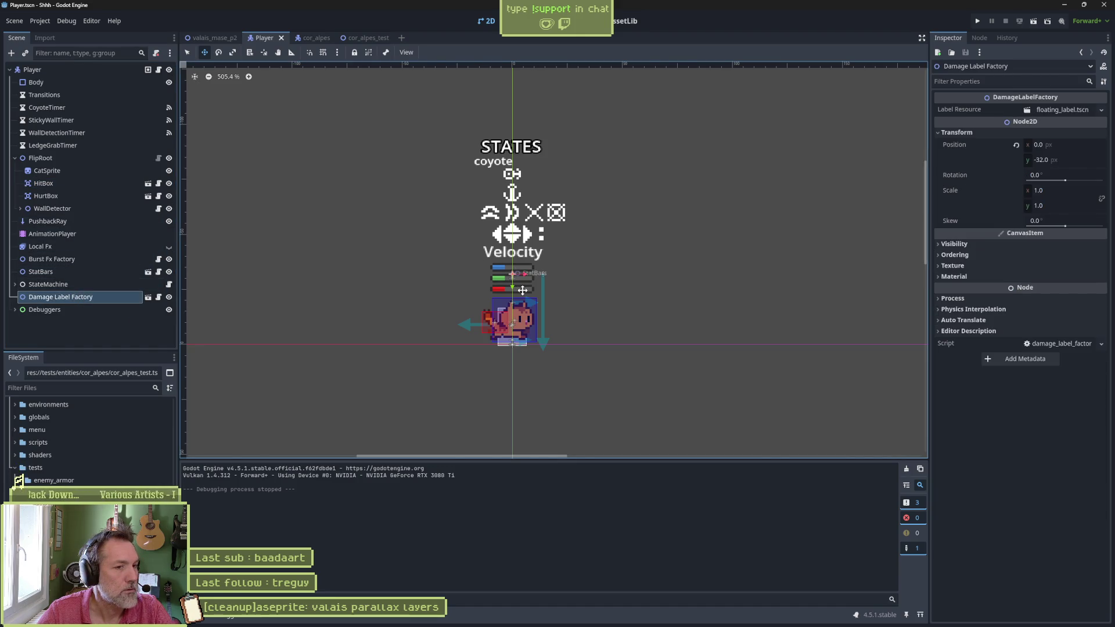
{"action": "left_click_drag", "start_coordinate": [511, 285], "coordinate": [511, 318]}
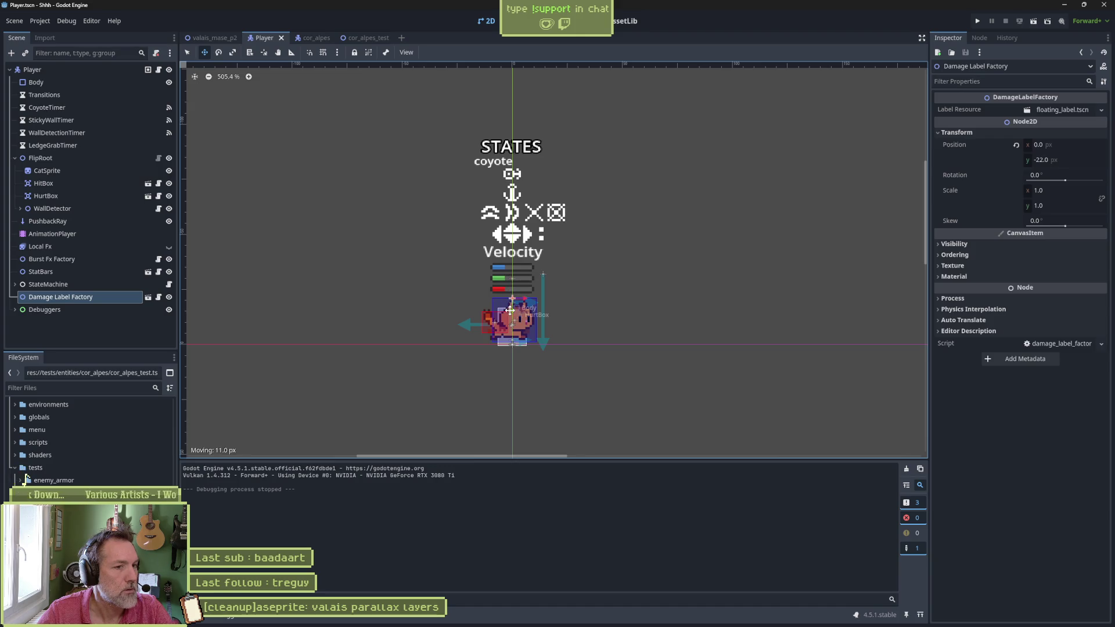
{"action": "left_click", "coordinate": [70, 311]}
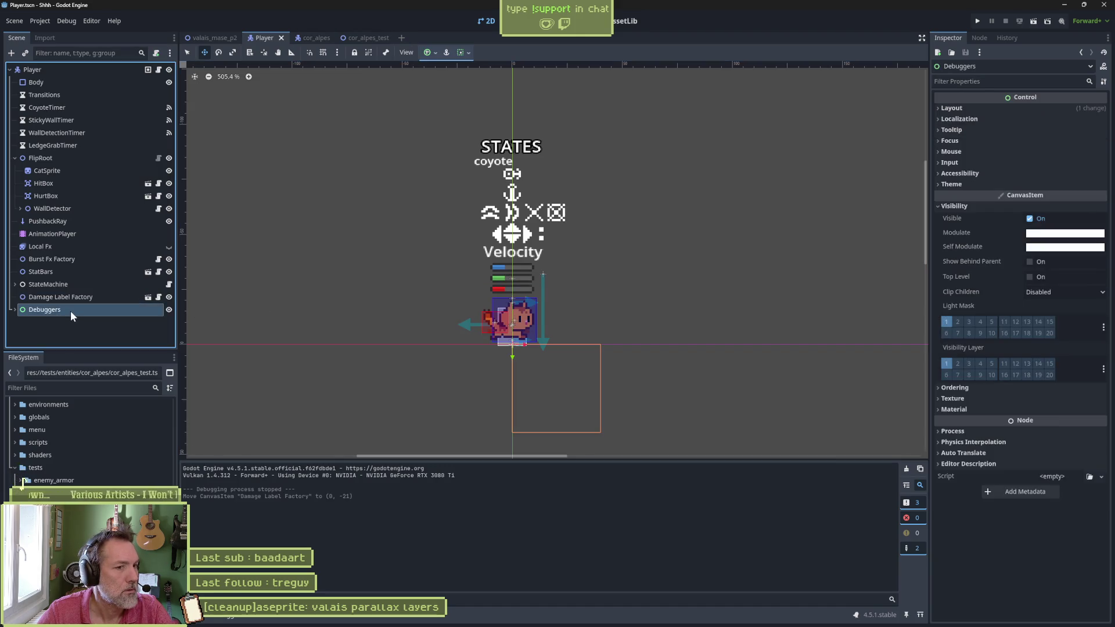
{"action": "left_click_drag", "start_coordinate": [512, 354], "coordinate": [564, 351]}
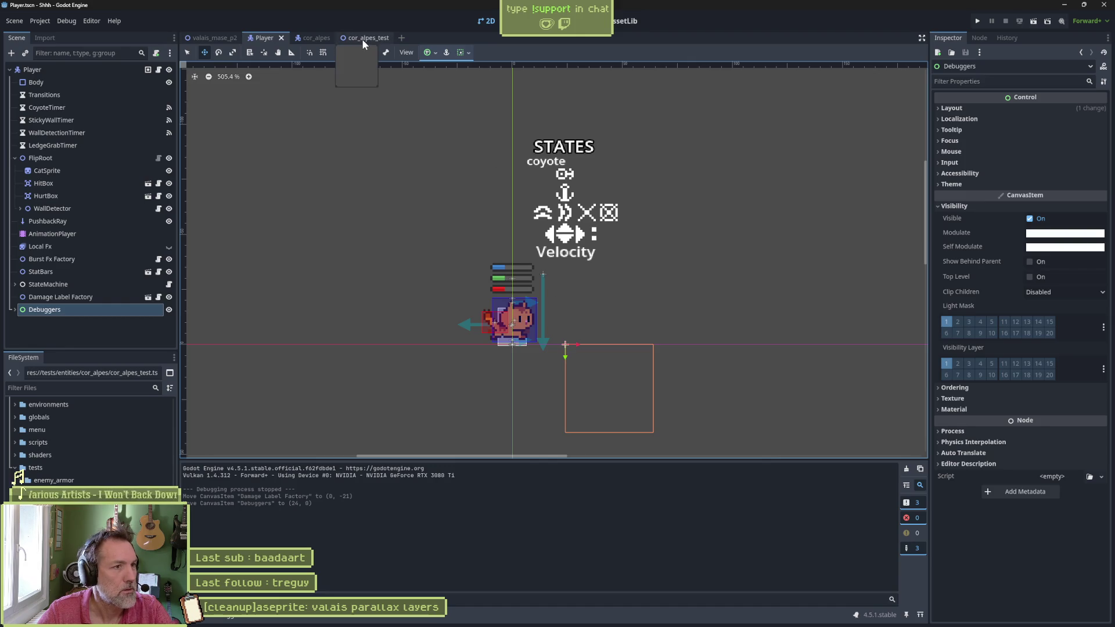
Step: Raise the cor_alpes Damage Label Factory spawn point to y -37
{"action": "left_click", "coordinate": [307, 37]}
{"action": "key", "text": "f"}
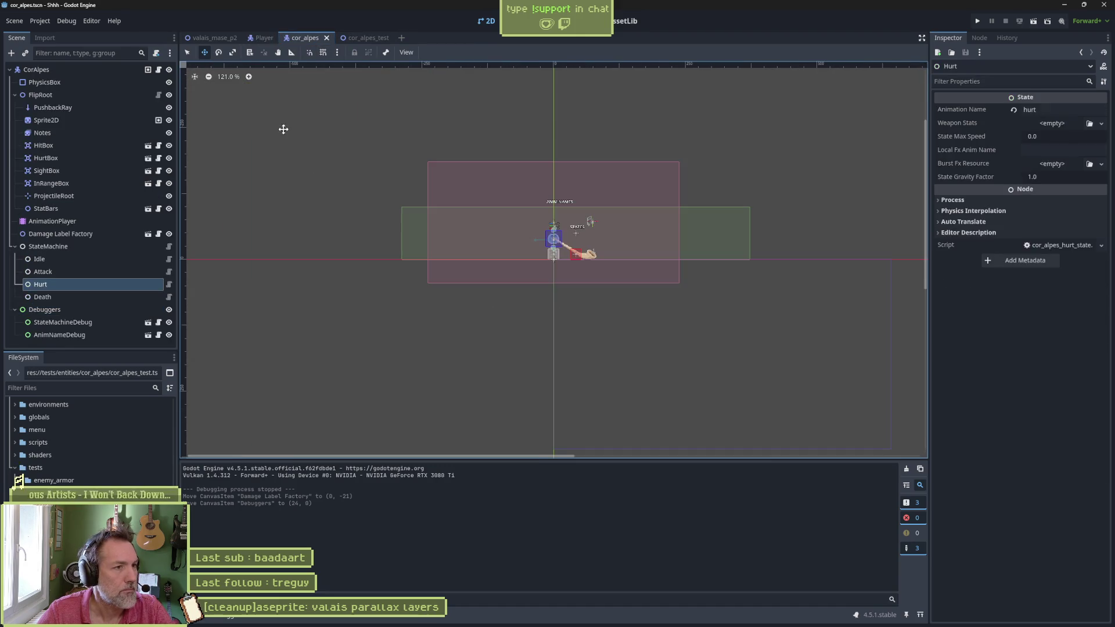
{"action": "scroll", "coordinate": [527, 209], "scroll_direction": "up", "scroll_amount": 6}
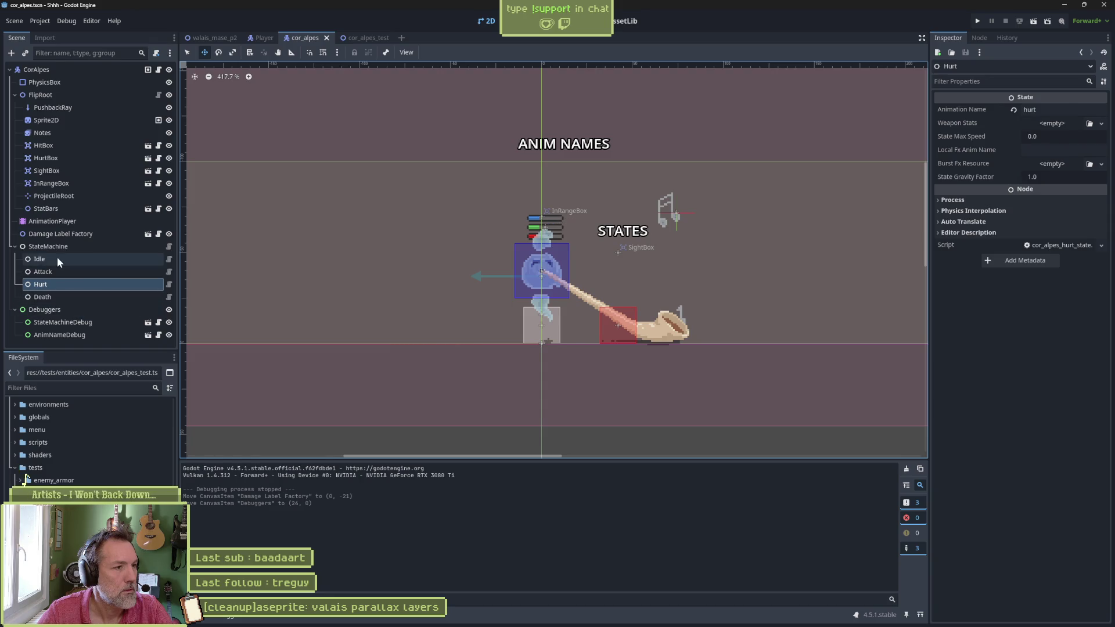
{"action": "left_click", "coordinate": [58, 233]}
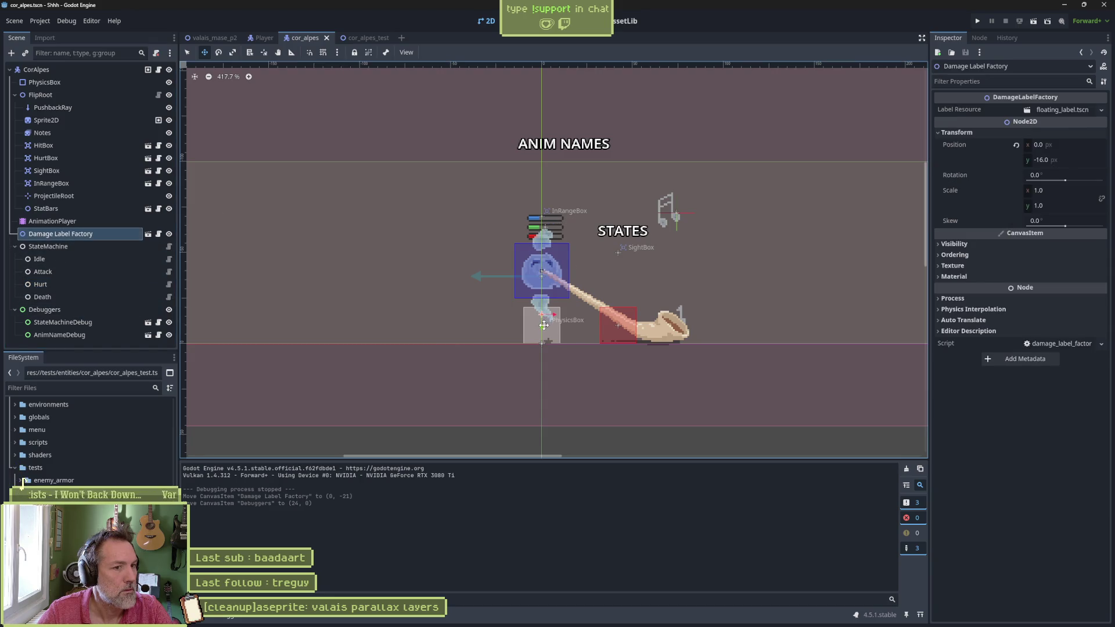
{"action": "left_click_drag", "start_coordinate": [542, 326], "coordinate": [536, 274]}
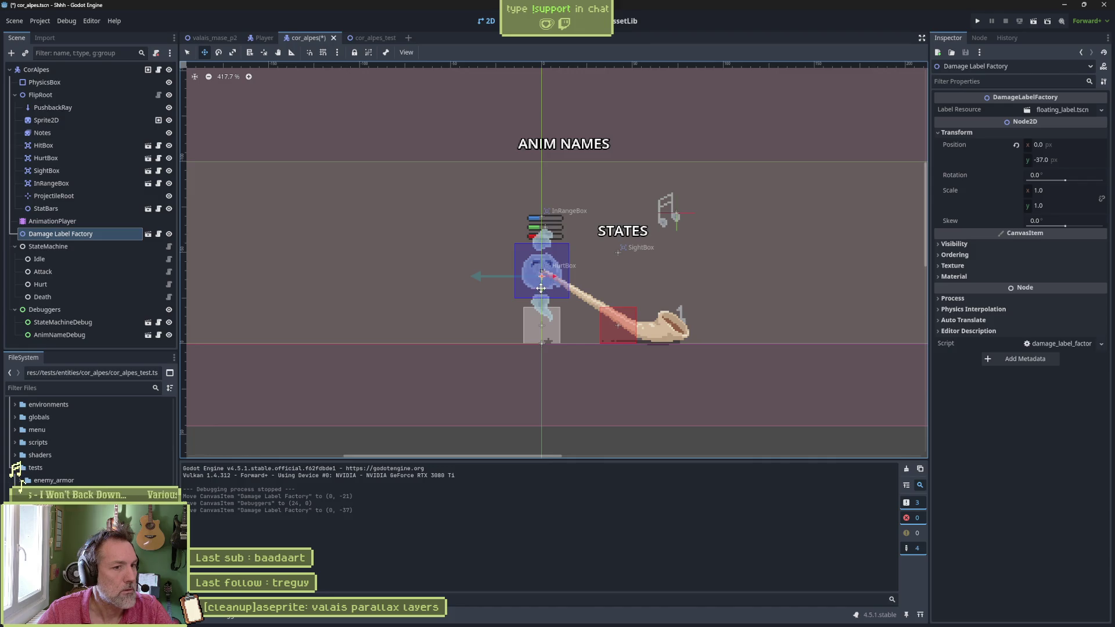
Step: Rerun the armor test scene, inspect its live Remote tree, then stop it and switch to Fork
{"action": "key", "text": "ctrl+Tab"}
{"action": "key", "text": "F6"}
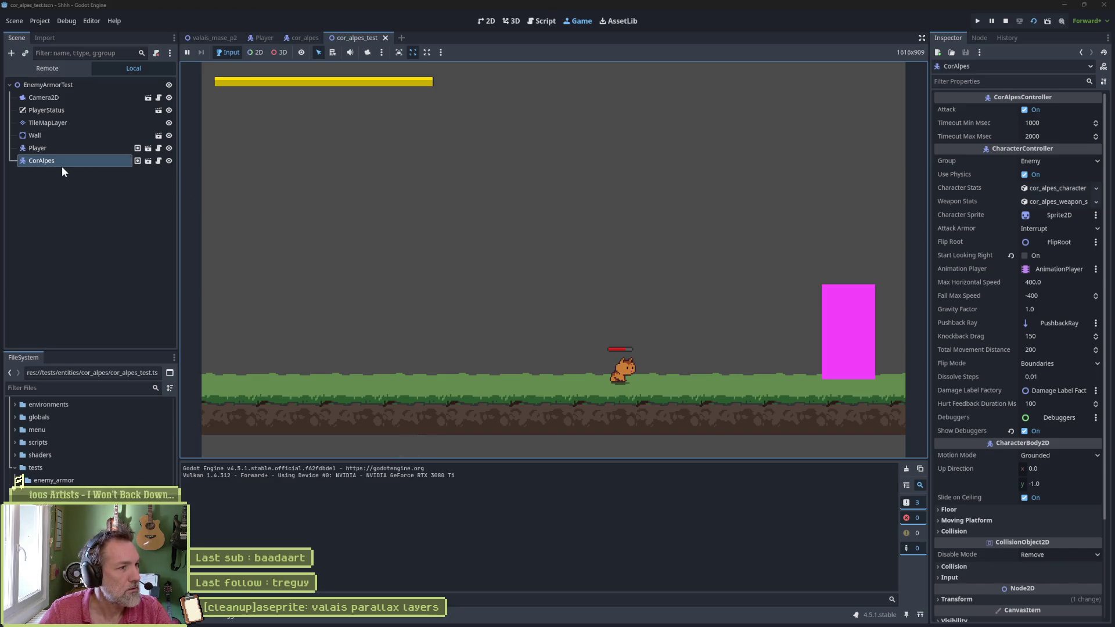
{"action": "left_click", "coordinate": [50, 71]}
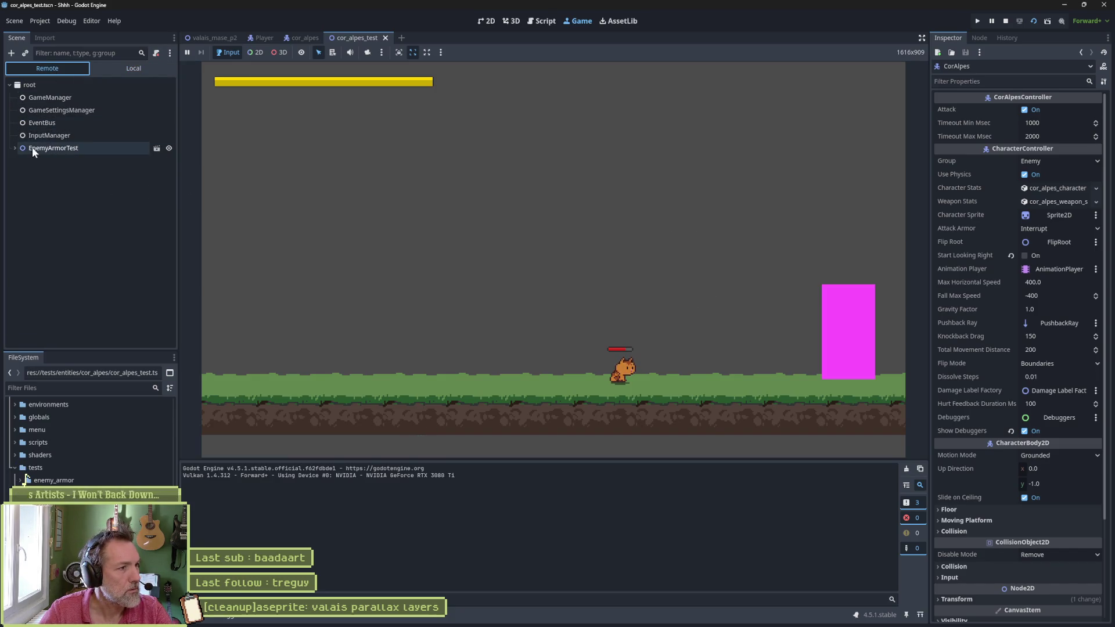
{"action": "left_click", "coordinate": [16, 148]}
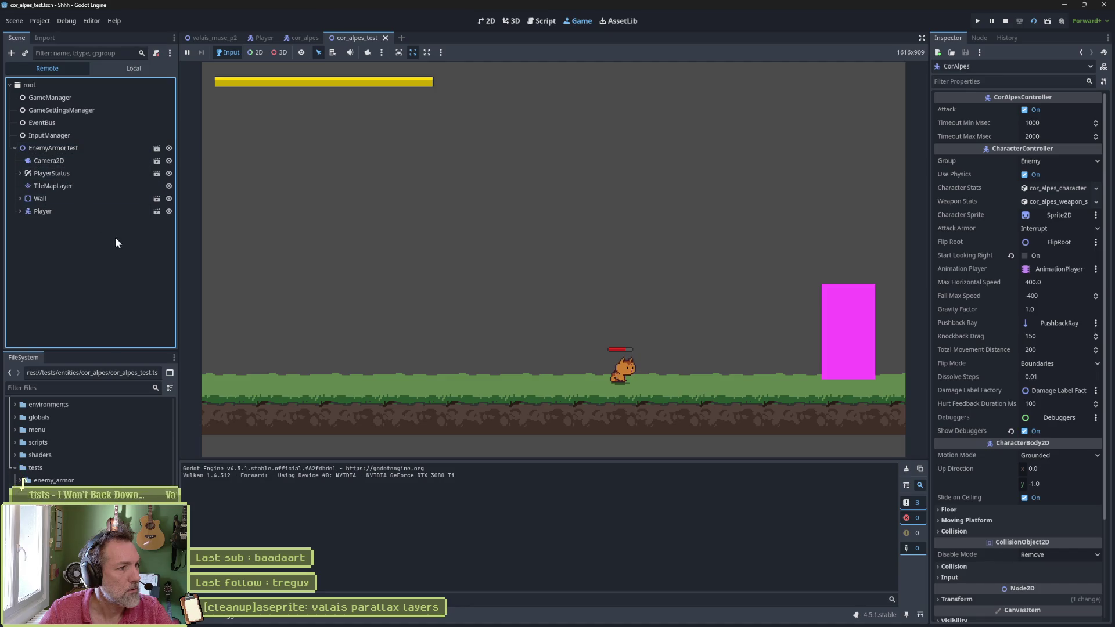
{"action": "left_click", "coordinate": [1005, 21]}
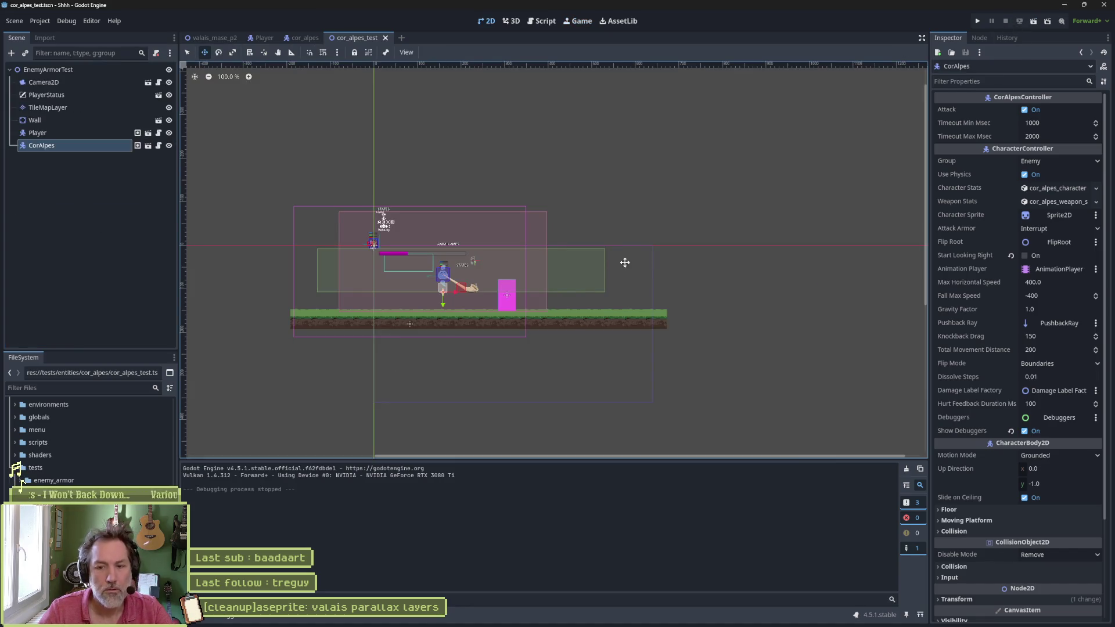
{"action": "left_click", "coordinate": [616, 617]}
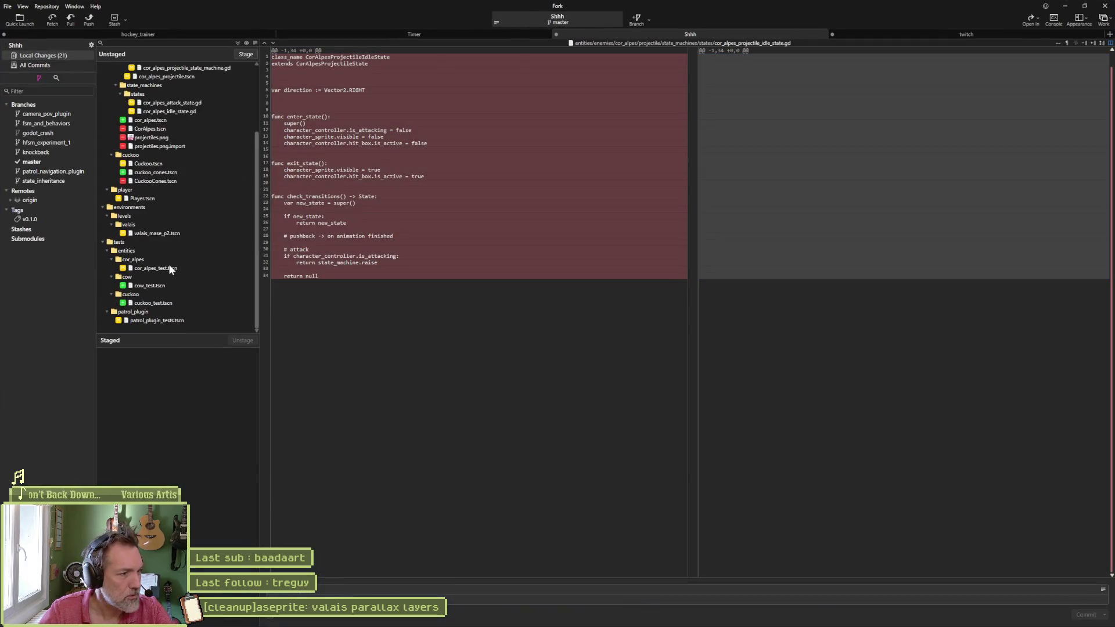
Step: Draft the Fork commit summary ending 'death and notes doing damage', then bring Asana forward
{"action": "left_click", "coordinate": [353, 588]}
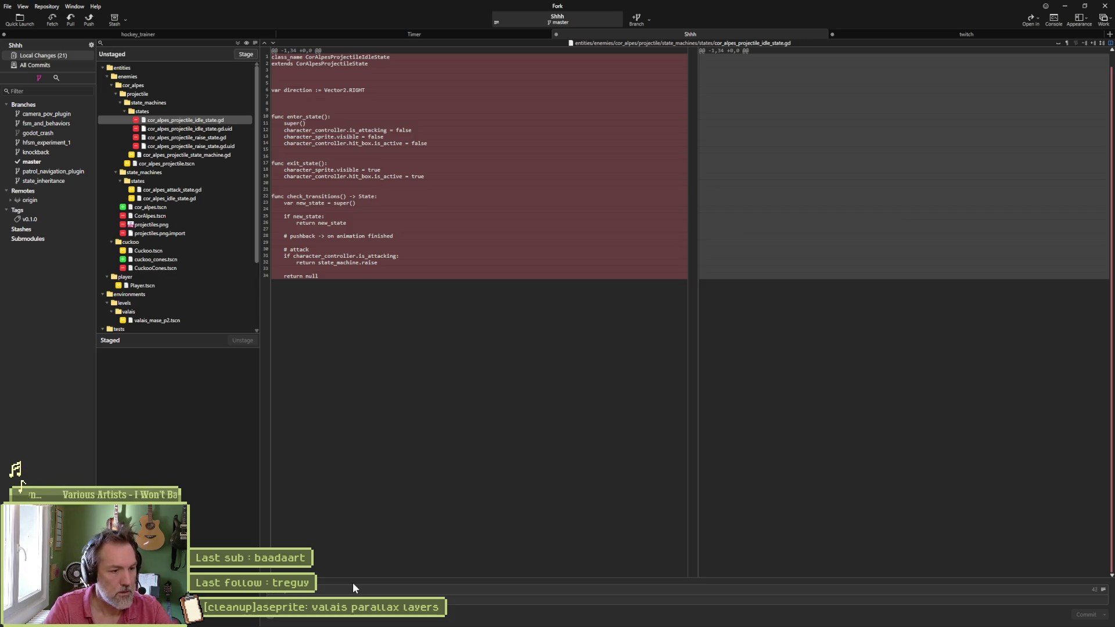
{"action": "type", "text": "removed"}
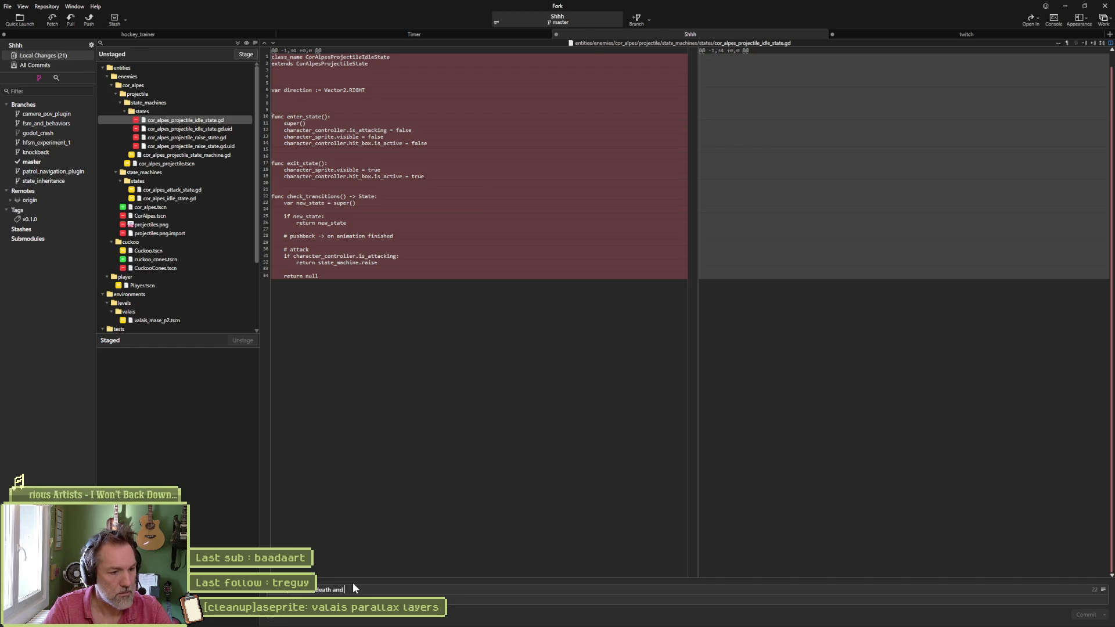
{"action": "type", "text": "doing damage"}
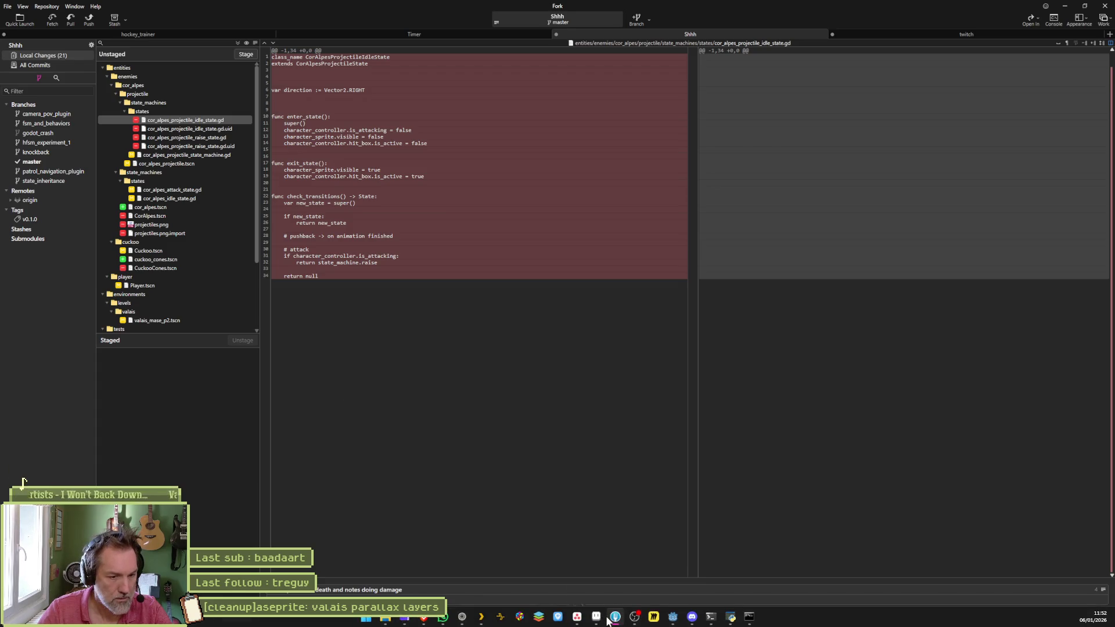
{"action": "left_click", "coordinate": [578, 618]}
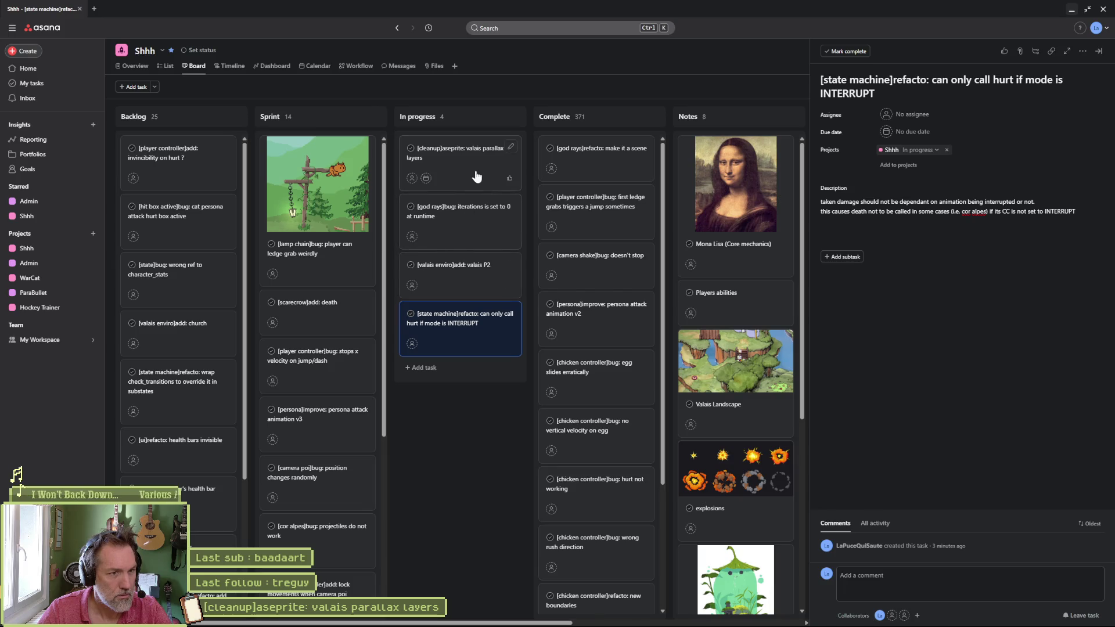
Step: Open the god rays bug task about iterations set to 0 at runtime, select its title, then return to Fork
{"action": "left_click", "coordinate": [463, 211]}
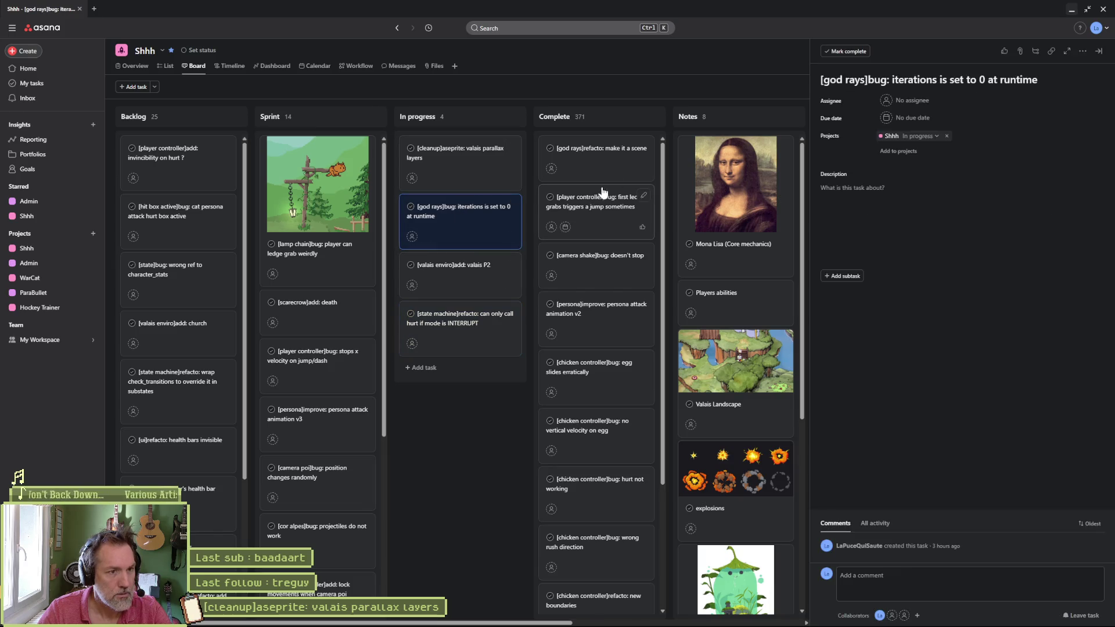
{"action": "triple_click", "coordinate": [926, 80]}
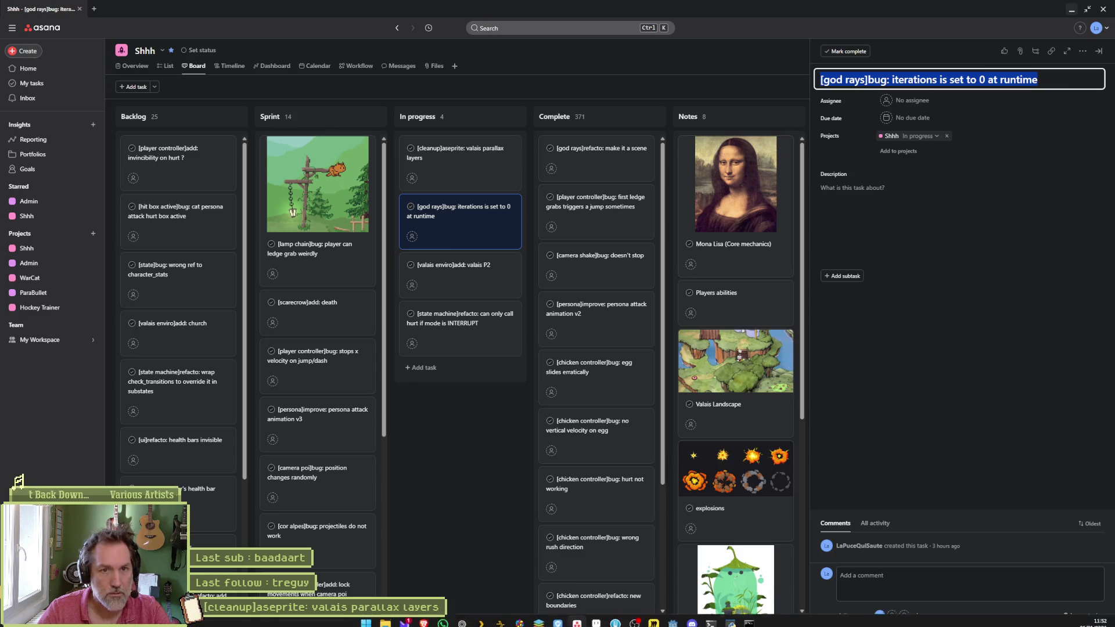
{"action": "mouse_move", "coordinate": [601, 623]}
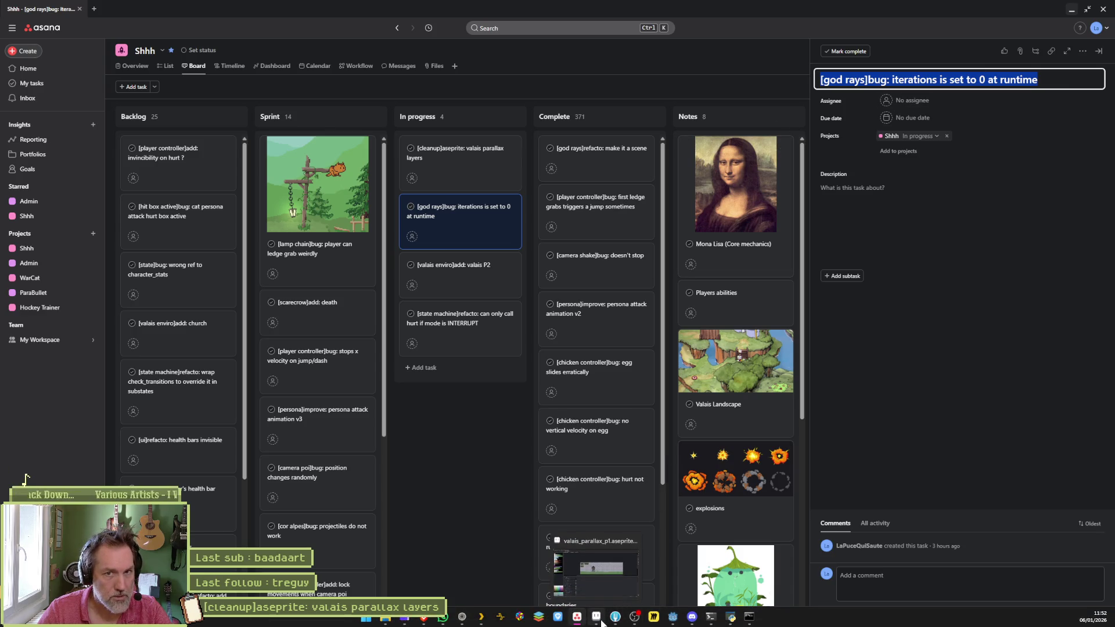
{"action": "left_click", "coordinate": [615, 617]}
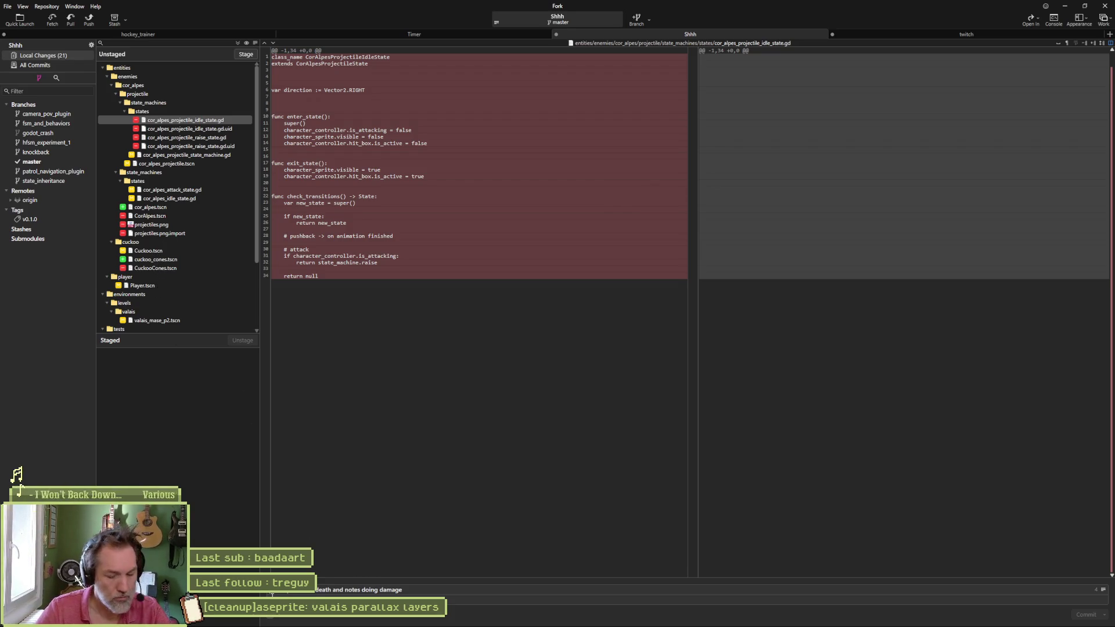
Step: Finish the commit message with 'fixed:' and the removed unused files and states, and stage all files
{"action": "type", "text": "es]fixed:"}
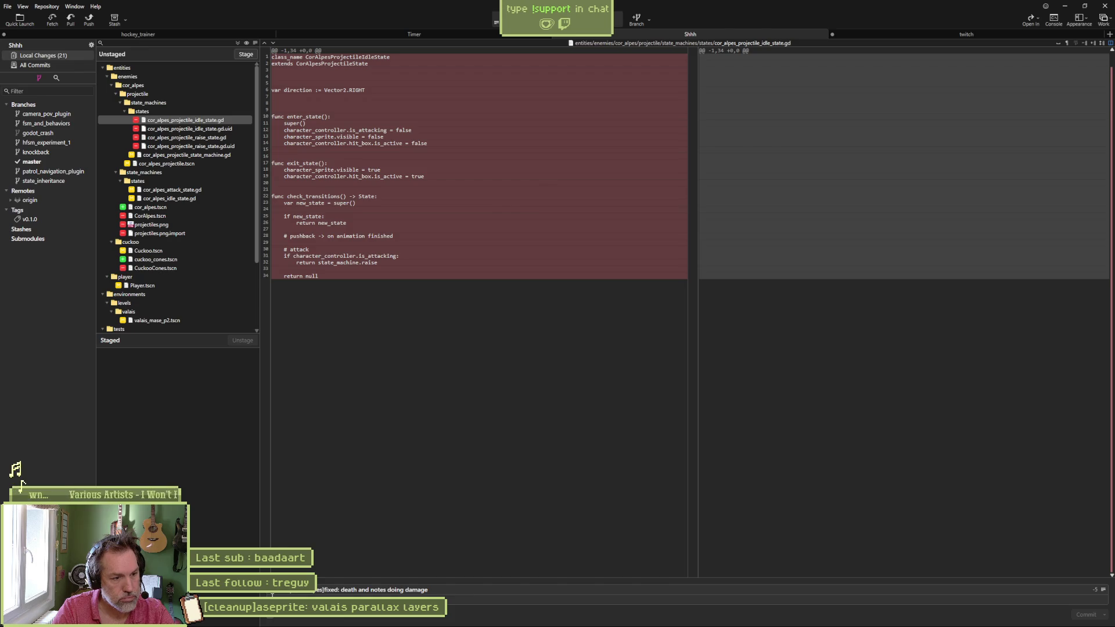
{"action": "type", "text": "ed and u"}
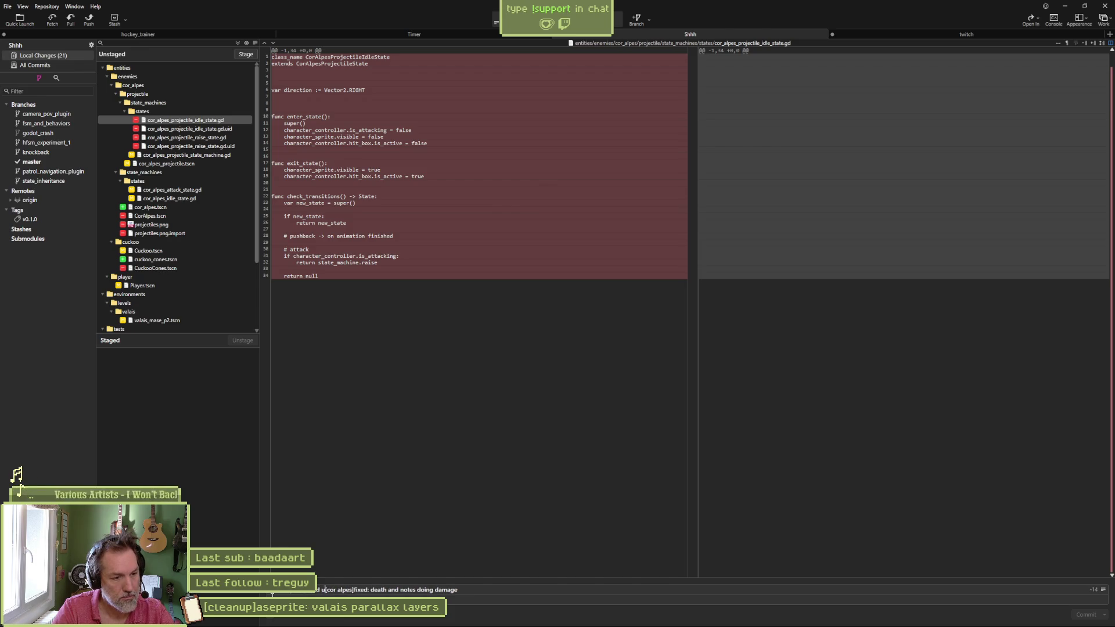
{"action": "type", "text": "nused files and "}
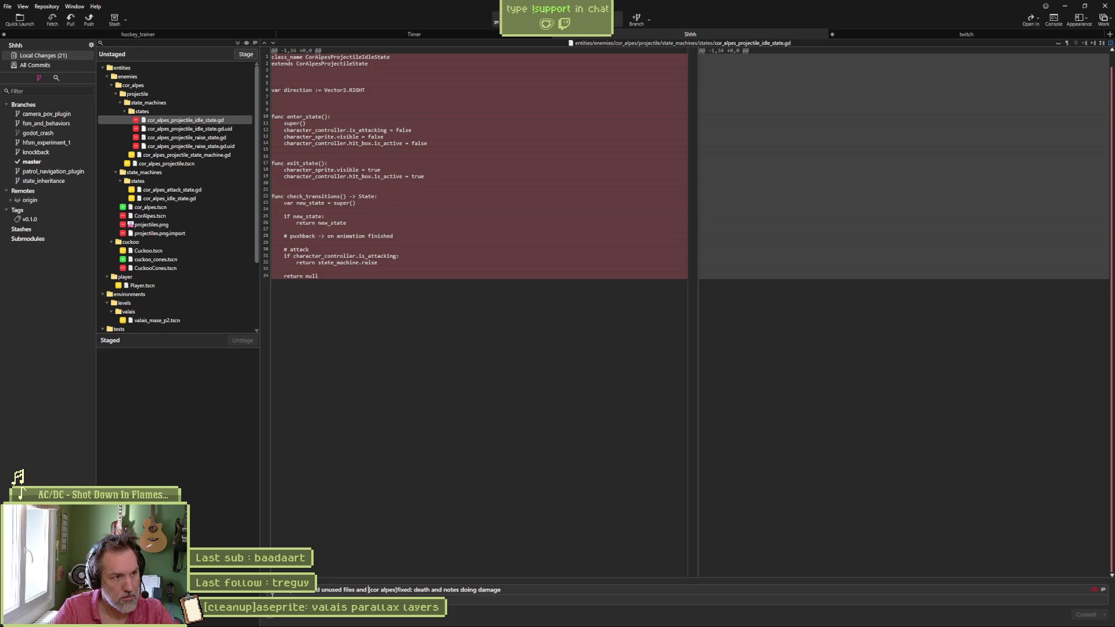
{"action": "type", "text": "states"}
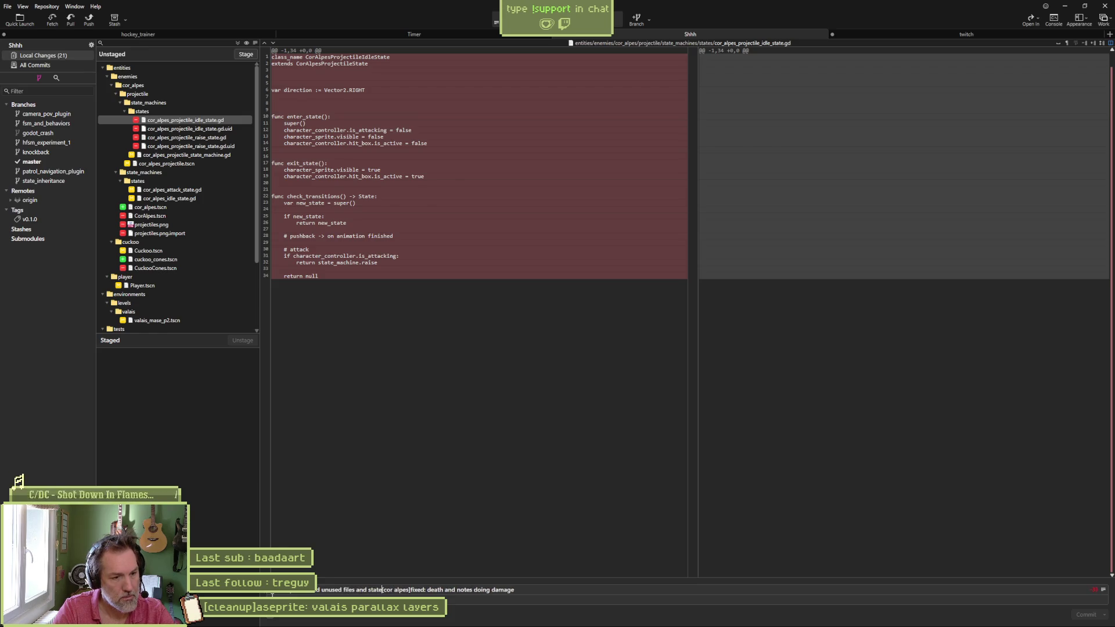
{"action": "type", "text": " &"}
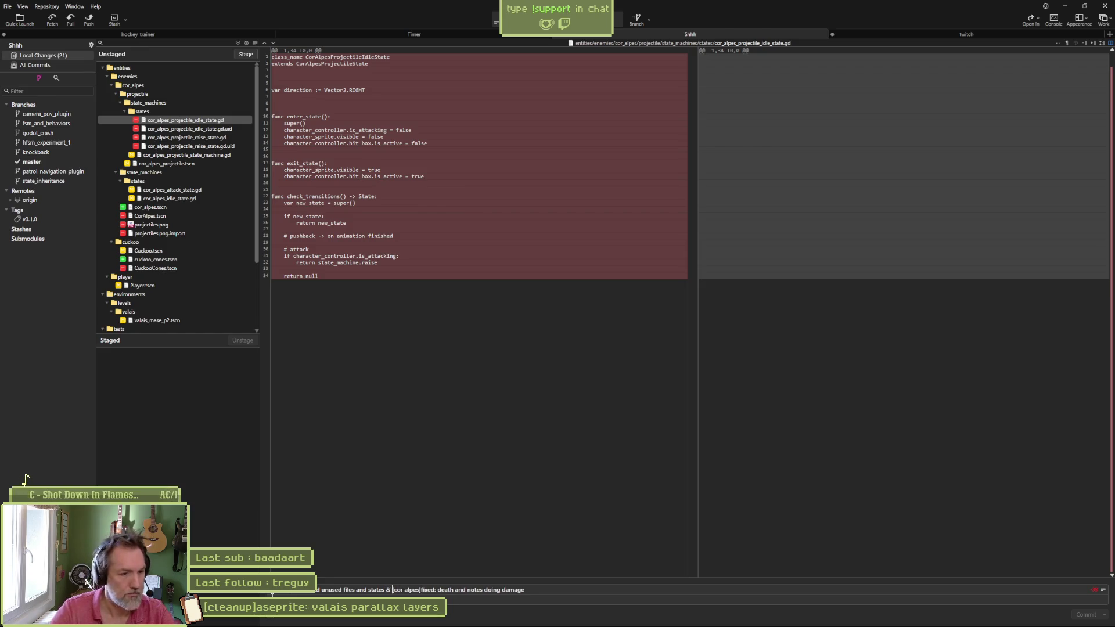
{"action": "left_click", "coordinate": [246, 54]}
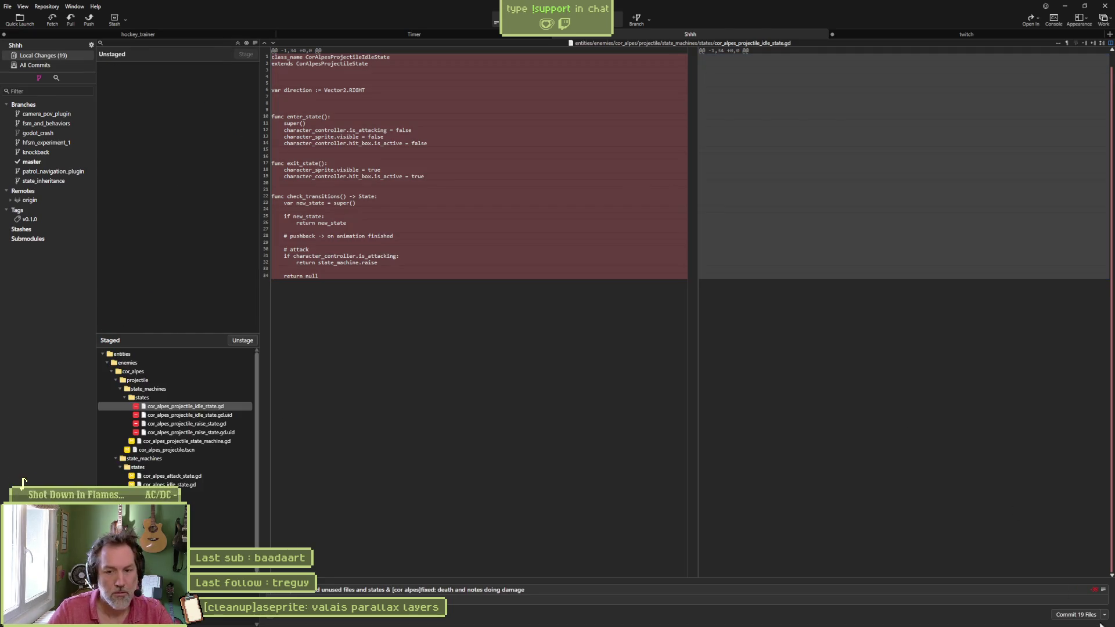
{"action": "left_click", "coordinate": [1092, 619]}
{"action": "left_click", "coordinate": [871, 525]}
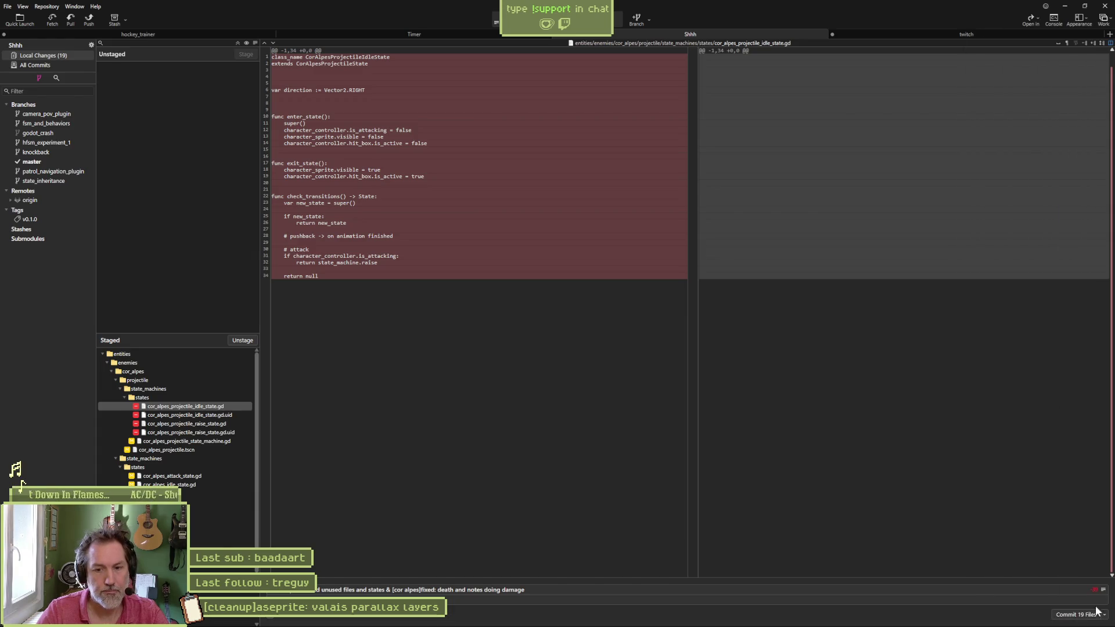
Step: Commit the staged files on master and push them to origin
{"action": "key", "text": "ctrl+Return"}
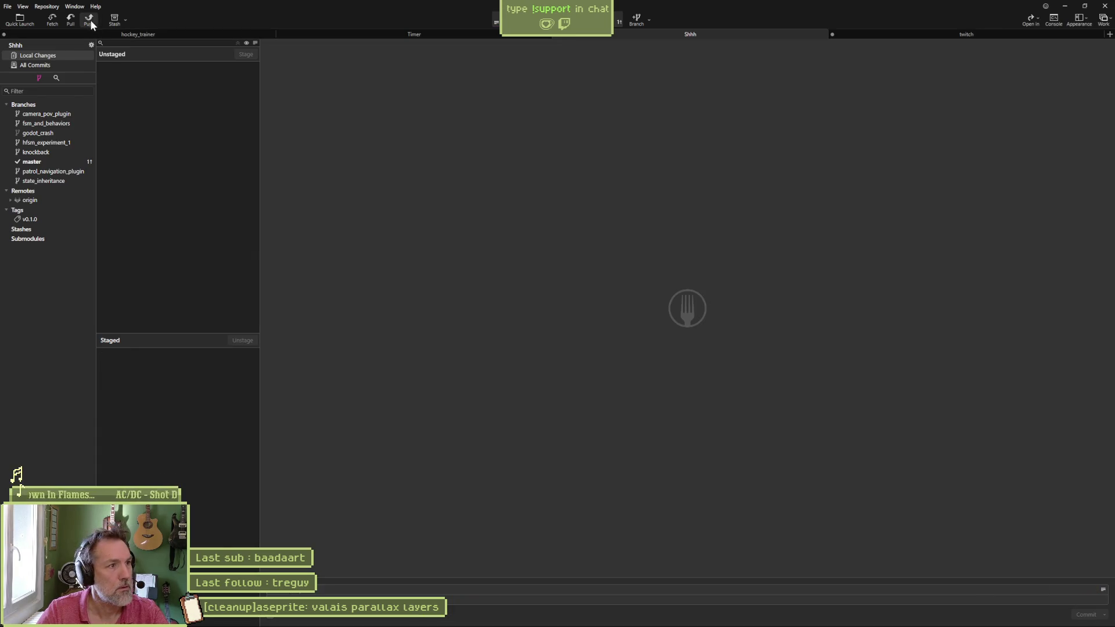
{"action": "left_click", "coordinate": [89, 19]}
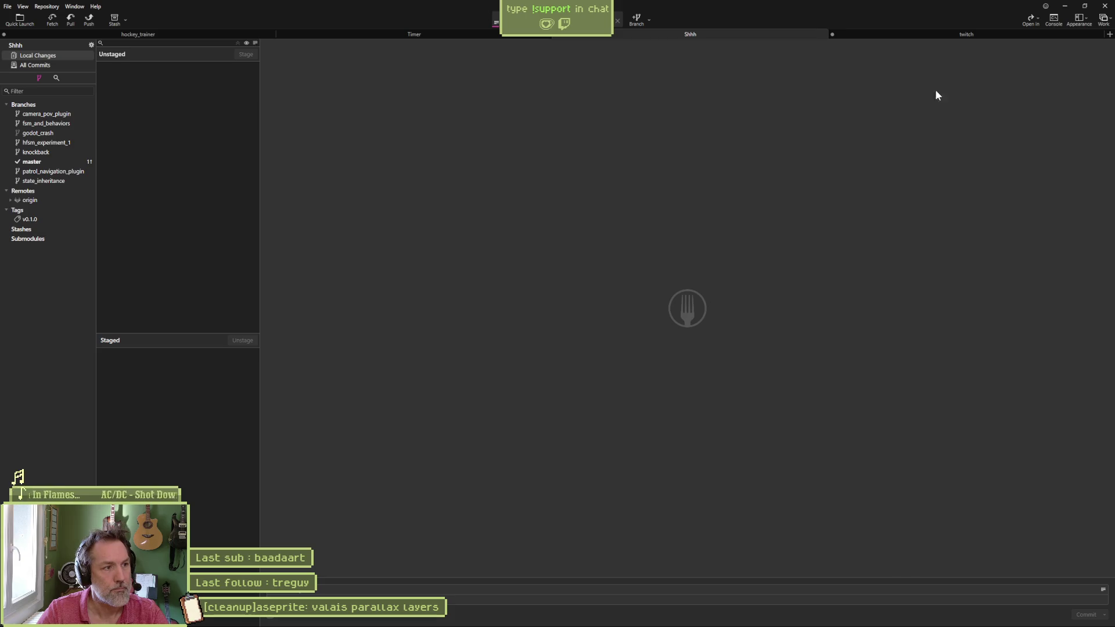
{"action": "left_click", "coordinate": [1071, 10]}
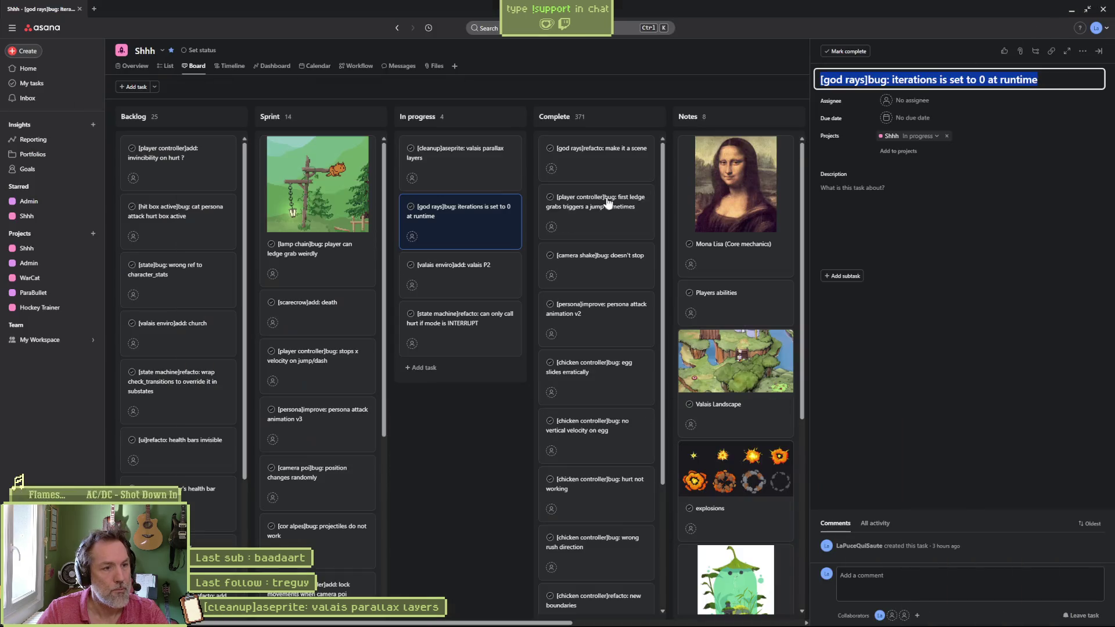
Step: Drag the god rays bug card to Complete and the state machine refacto card to Sprint
{"action": "left_click_drag", "start_coordinate": [462, 219], "coordinate": [599, 163]}
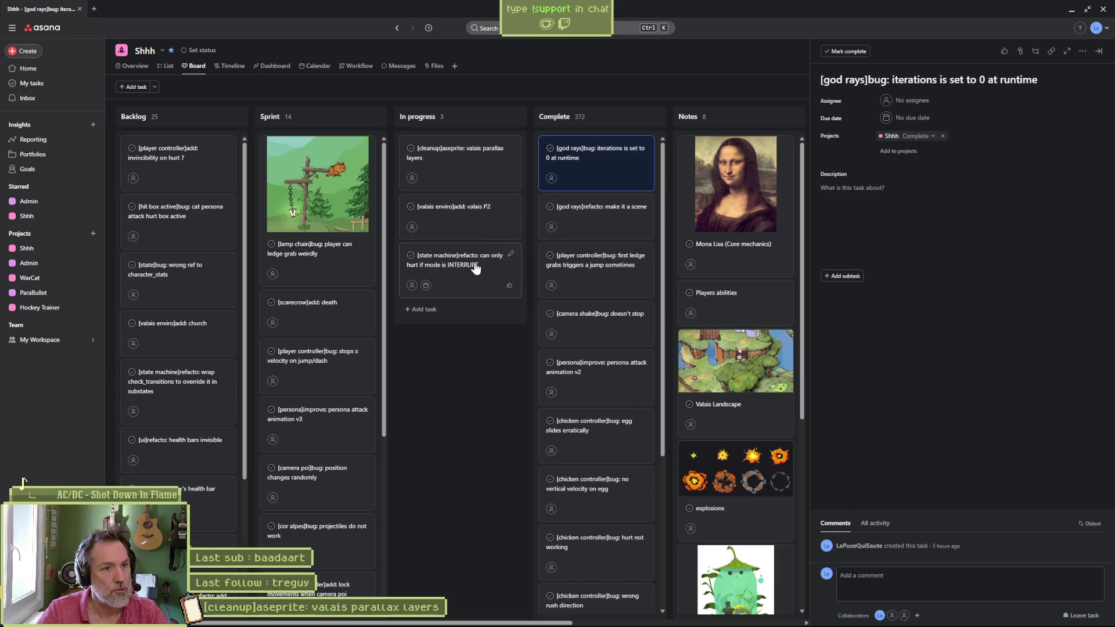
{"action": "mouse_move", "coordinate": [475, 269]}
{"action": "left_mouse_down"}
{"action": "mouse_move", "coordinate": [393, 190]}
{"action": "mouse_move", "coordinate": [310, 160]}
{"action": "left_mouse_up"}
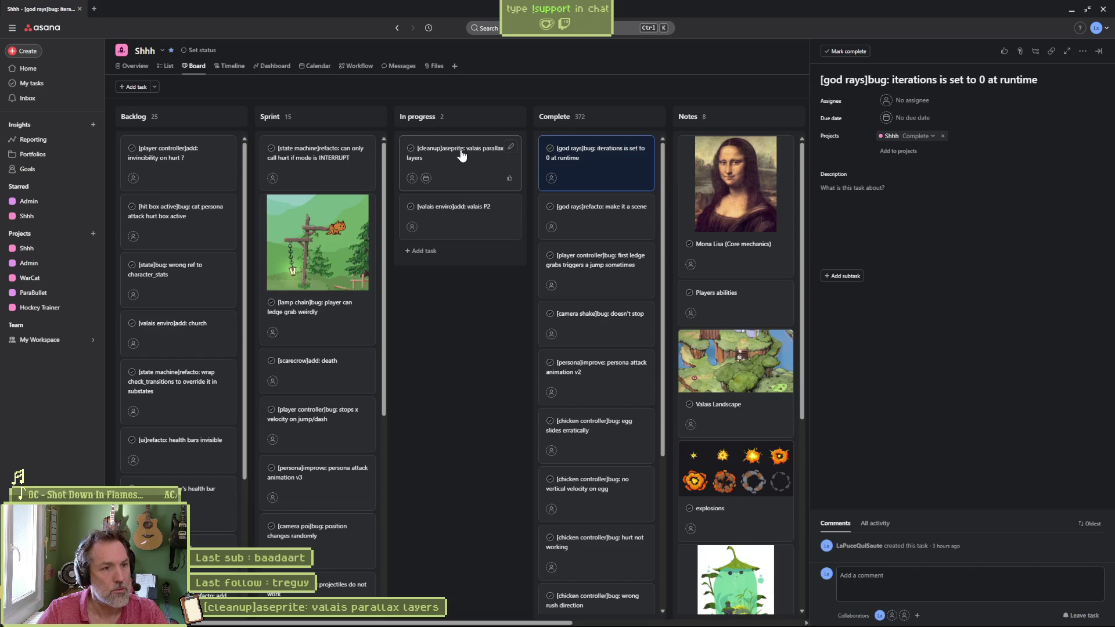
{"action": "left_click", "coordinate": [462, 154]}
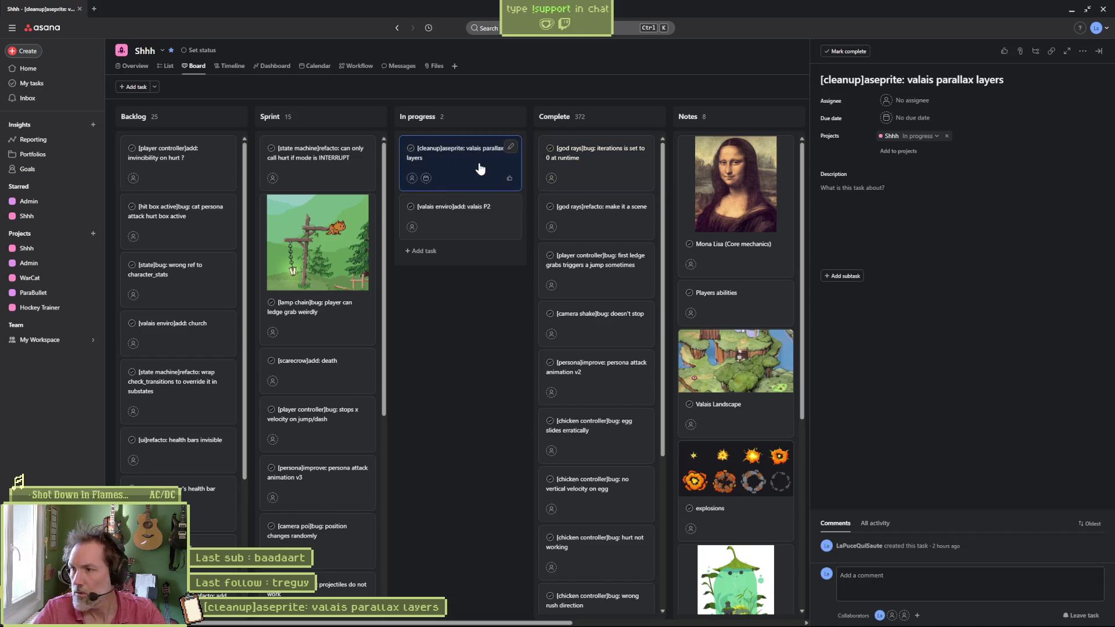
{"action": "left_click", "coordinate": [1072, 11]}
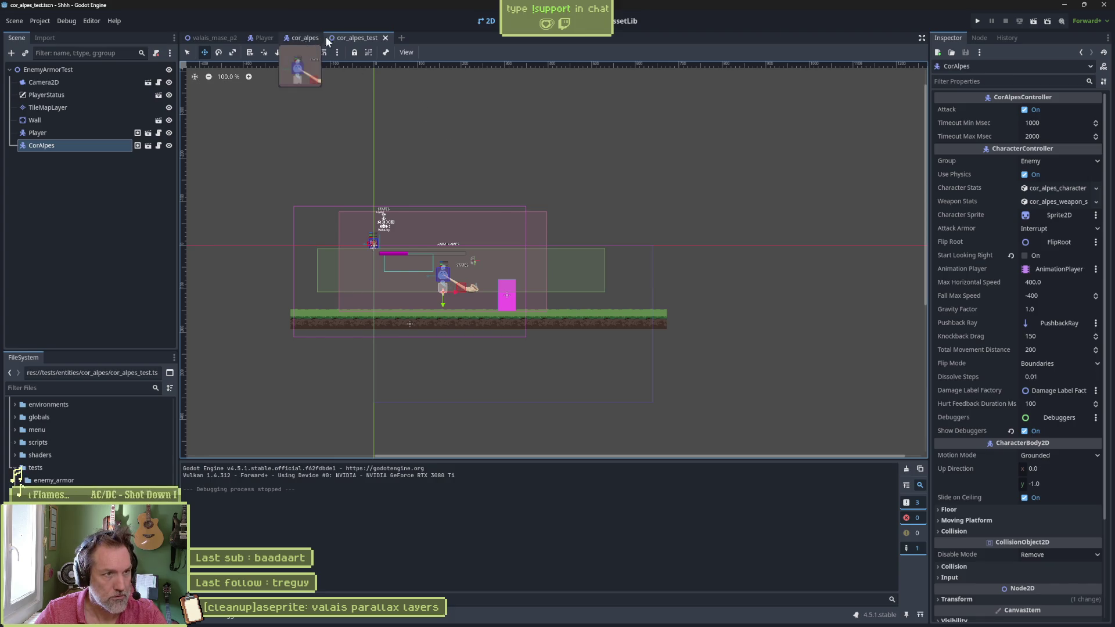
Step: Close the cor_alpes scene, collapse the cor_alpes and rat folders, and expand the marmot folder
{"action": "left_click", "coordinate": [304, 38]}
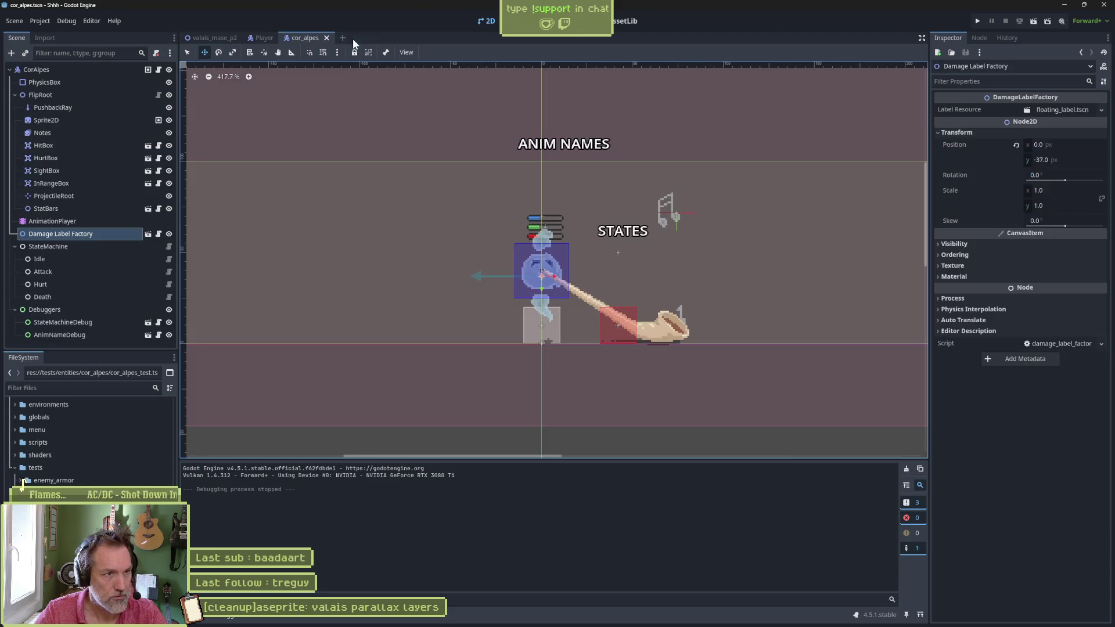
{"action": "middle_click", "coordinate": [304, 39]}
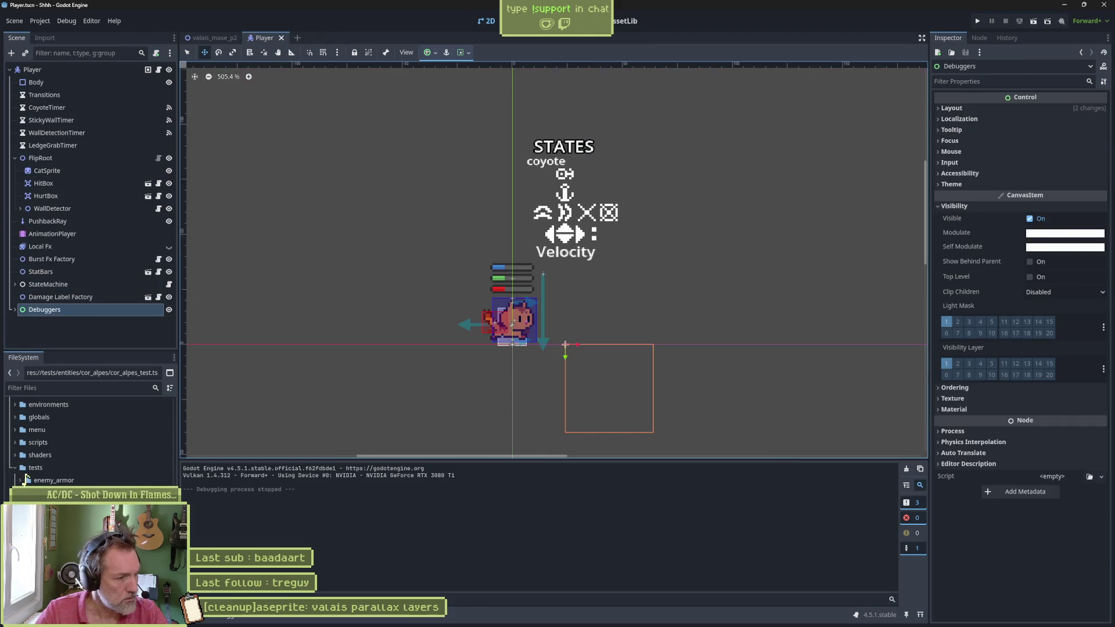
{"action": "scroll", "coordinate": [42, 477], "scroll_direction": "up", "scroll_amount": 5}
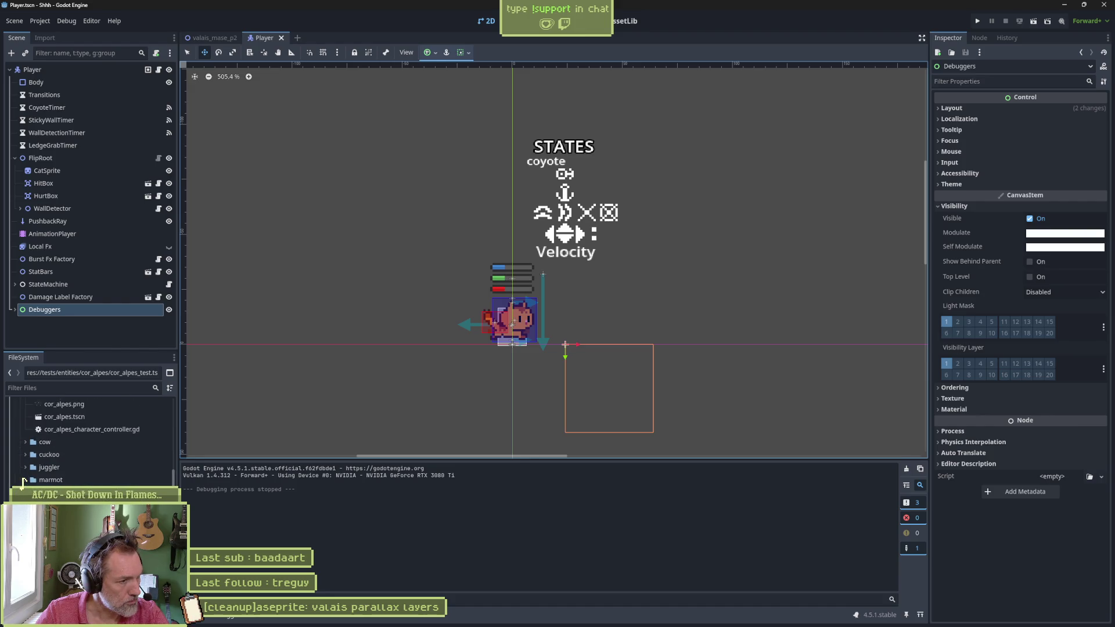
{"action": "left_click", "coordinate": [25, 452]}
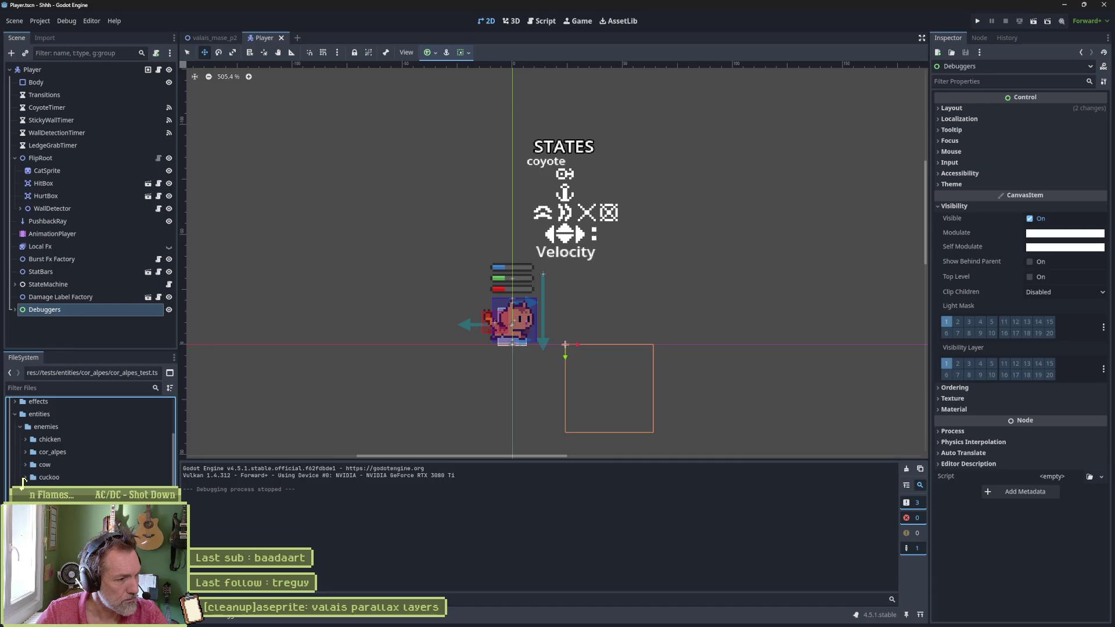
{"action": "scroll", "coordinate": [87, 441], "scroll_direction": "down", "scroll_amount": 3}
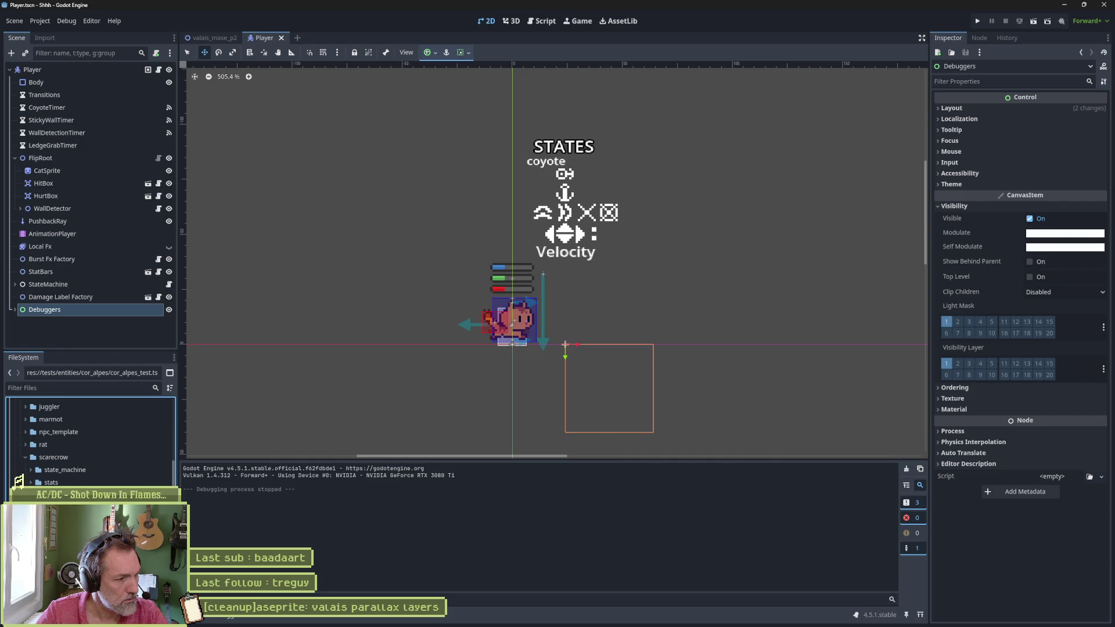
{"action": "scroll", "coordinate": [26, 480], "scroll_direction": "up", "scroll_amount": 1}
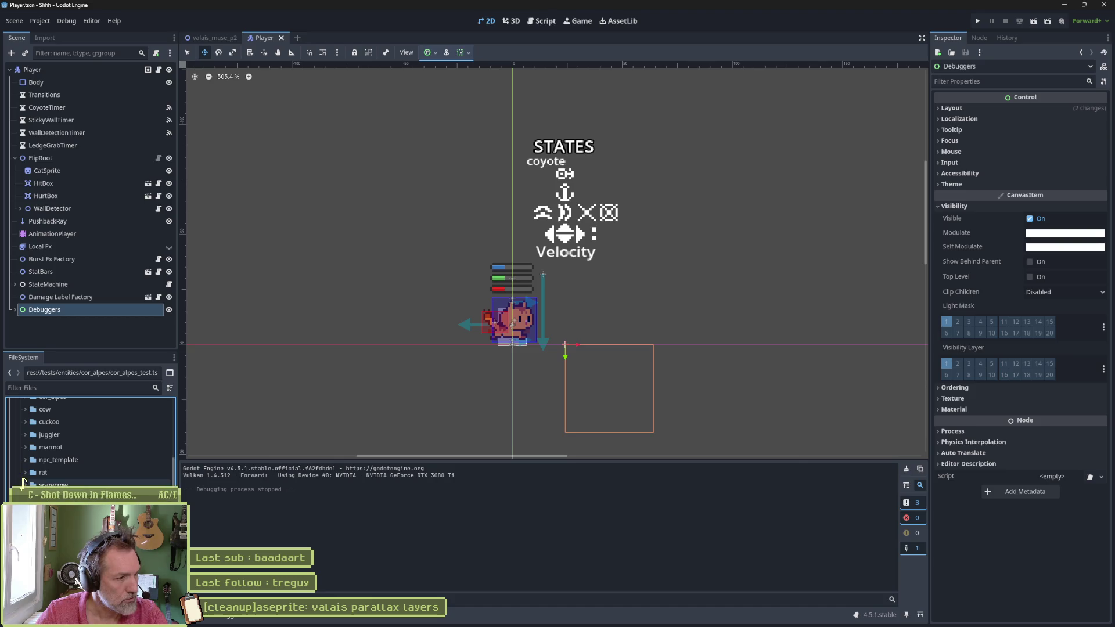
{"action": "left_click", "coordinate": [26, 472]}
{"action": "scroll", "coordinate": [87, 442], "scroll_direction": "up", "scroll_amount": 2}
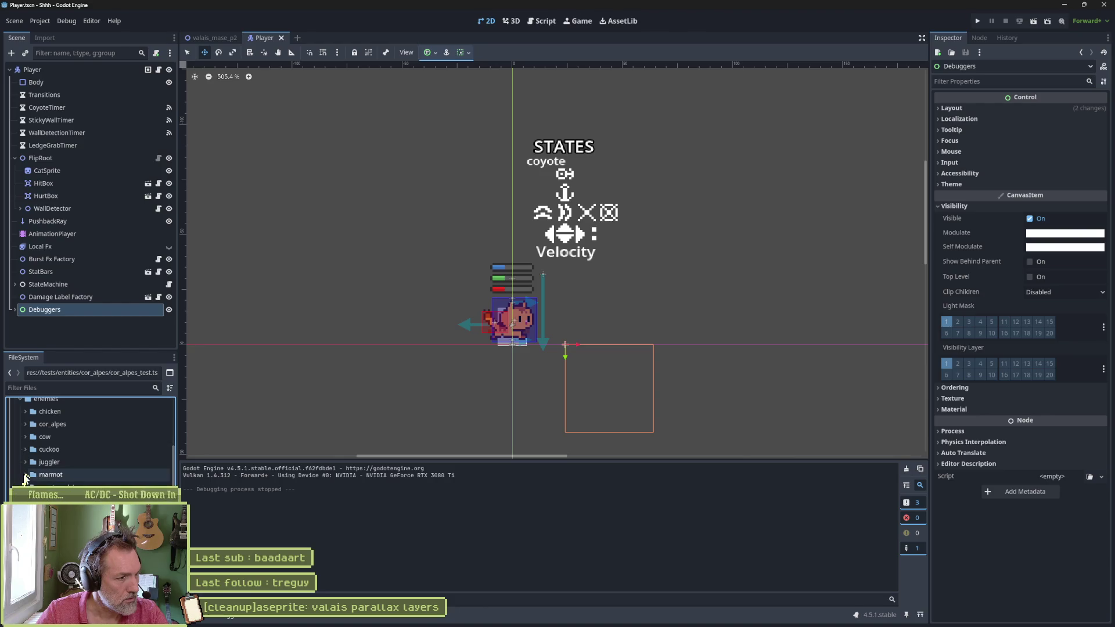
{"action": "left_click", "coordinate": [25, 474]}
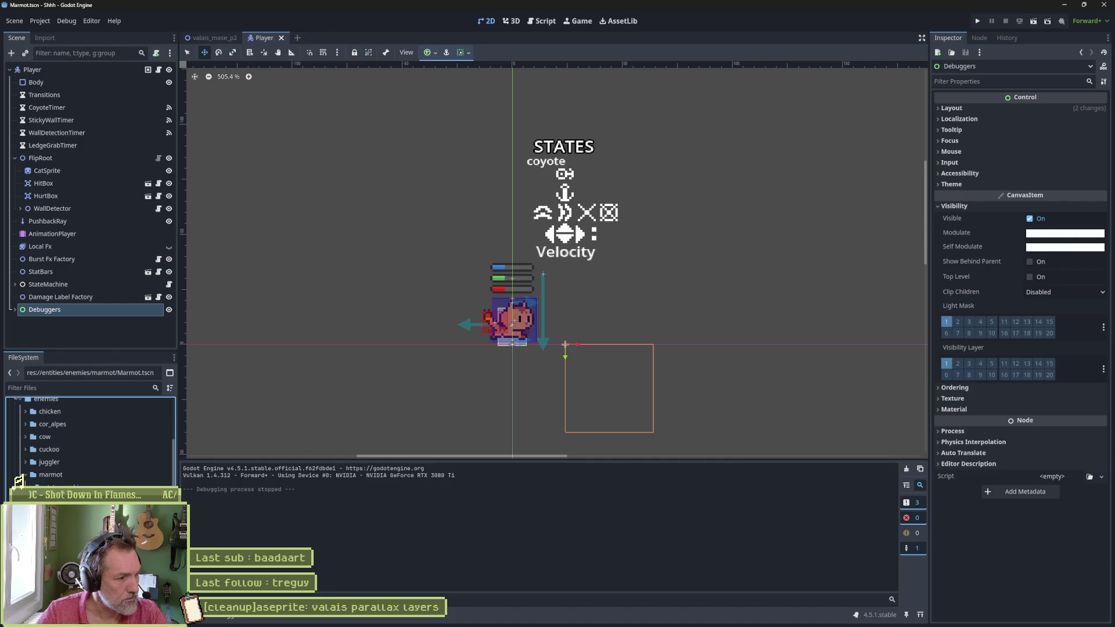
Step: Open the Marmot scene, clear its Aseprite output file name, then save and reimport
{"action": "double_click", "coordinate": [24, 478]}
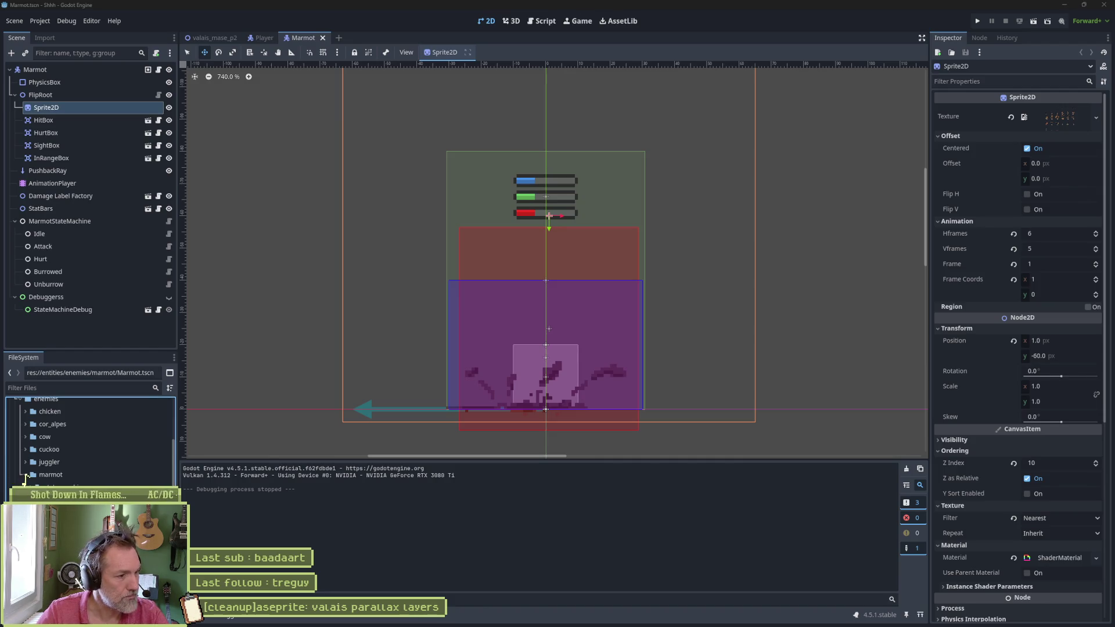
{"action": "key", "text": "ctrl+Tab"}
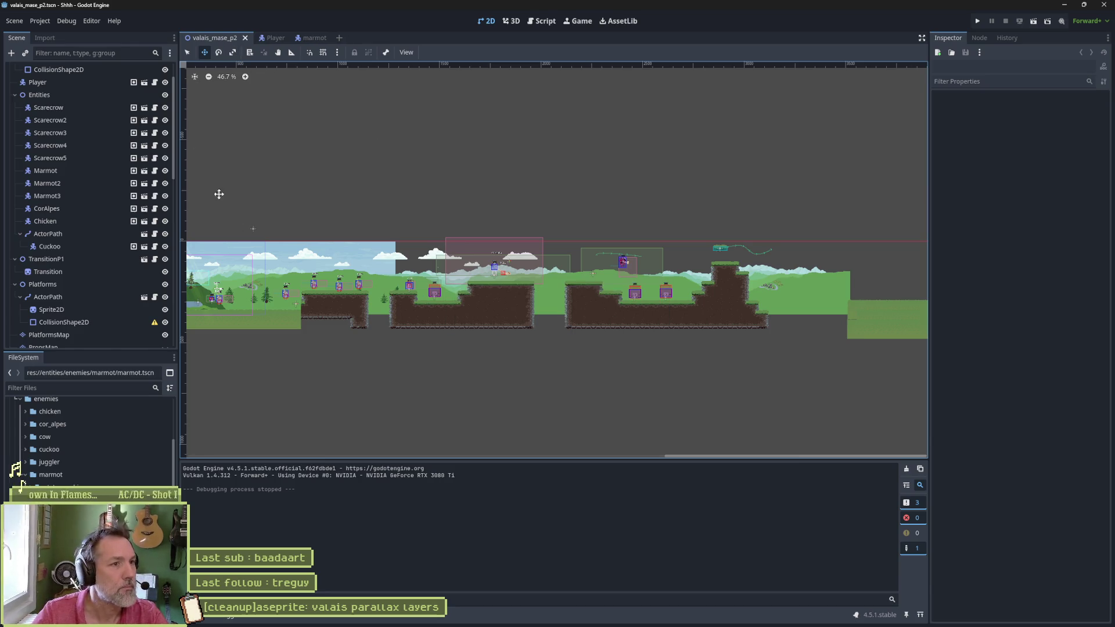
{"action": "left_click", "coordinate": [314, 37]}
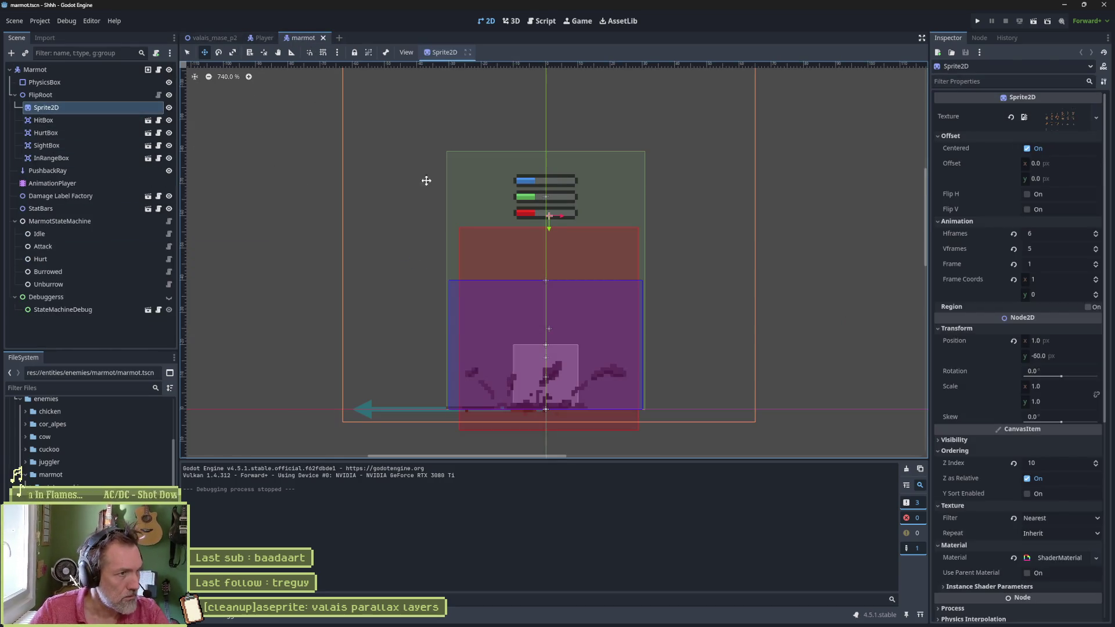
{"action": "scroll", "coordinate": [1007, 374], "scroll_direction": "down", "scroll_amount": 5}
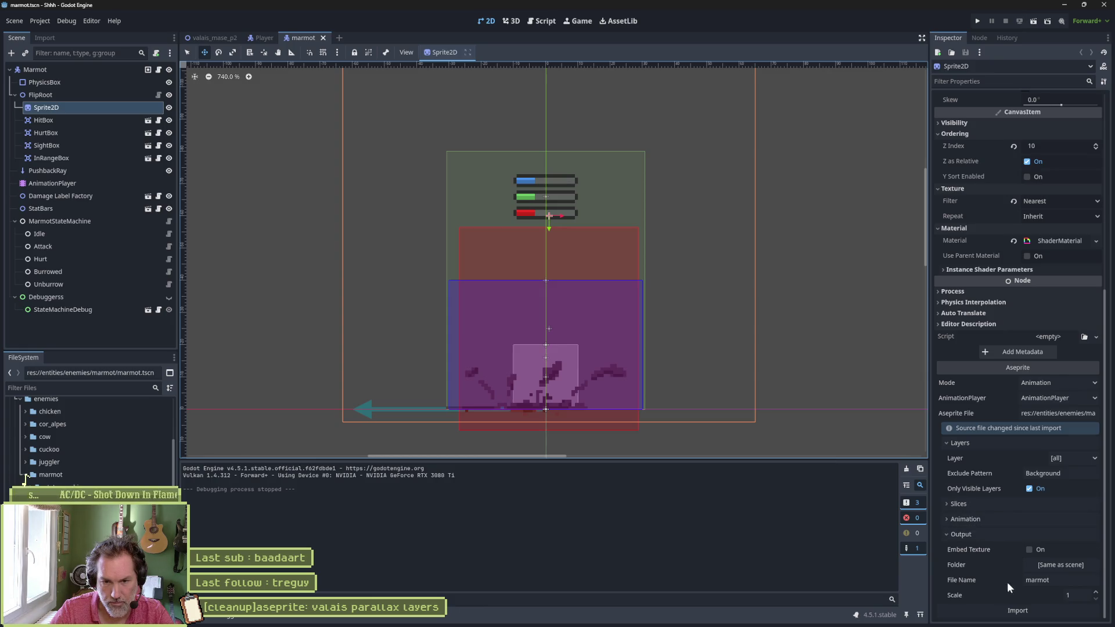
{"action": "left_click", "coordinate": [1043, 581]}
{"action": "key", "text": "ctrl+a"}
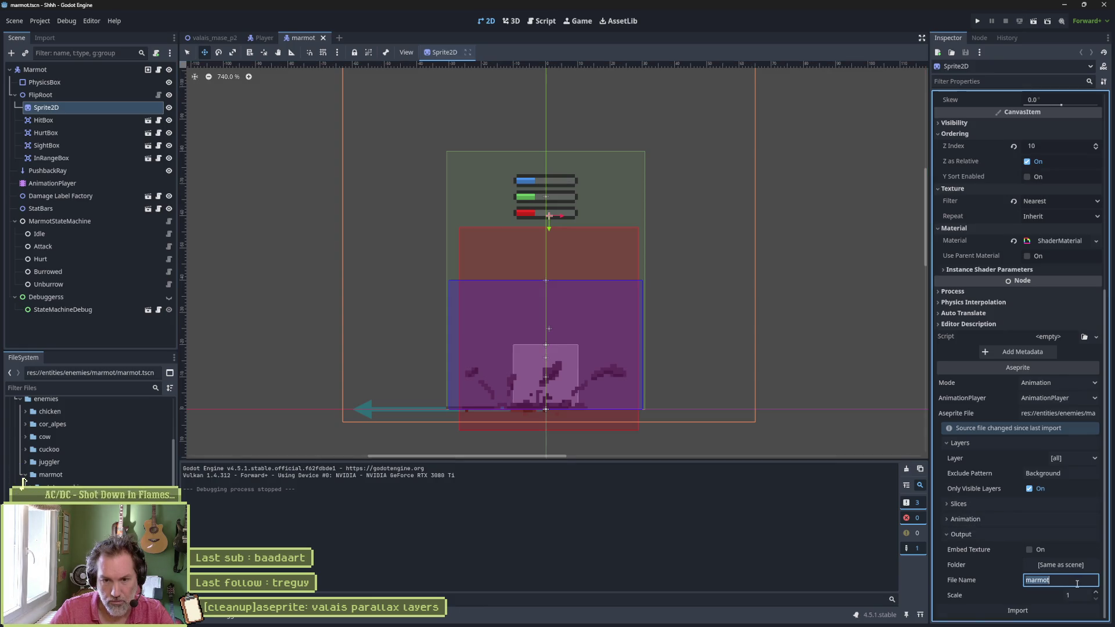
{"action": "key", "text": "BackSpace"}
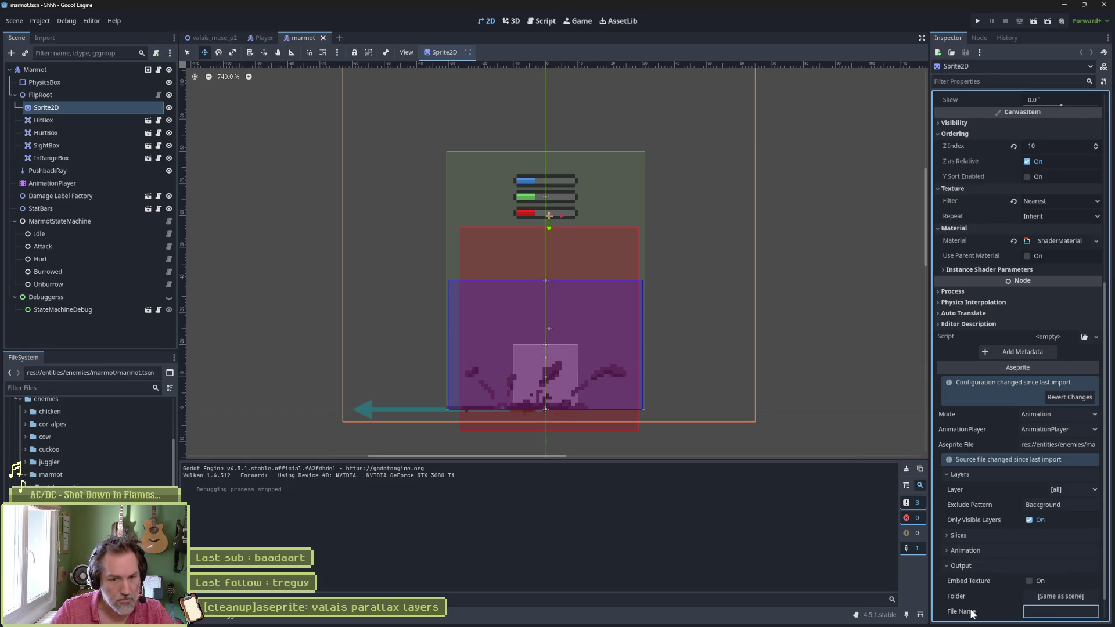
{"action": "key", "text": "Return"}
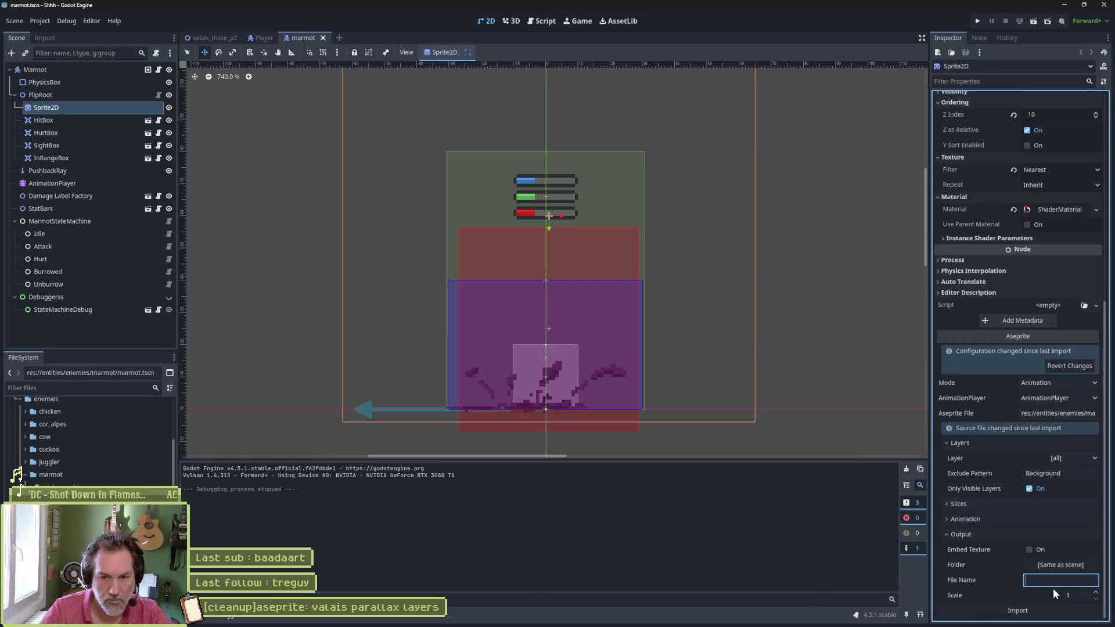
{"action": "key", "text": "ctrl+s"}
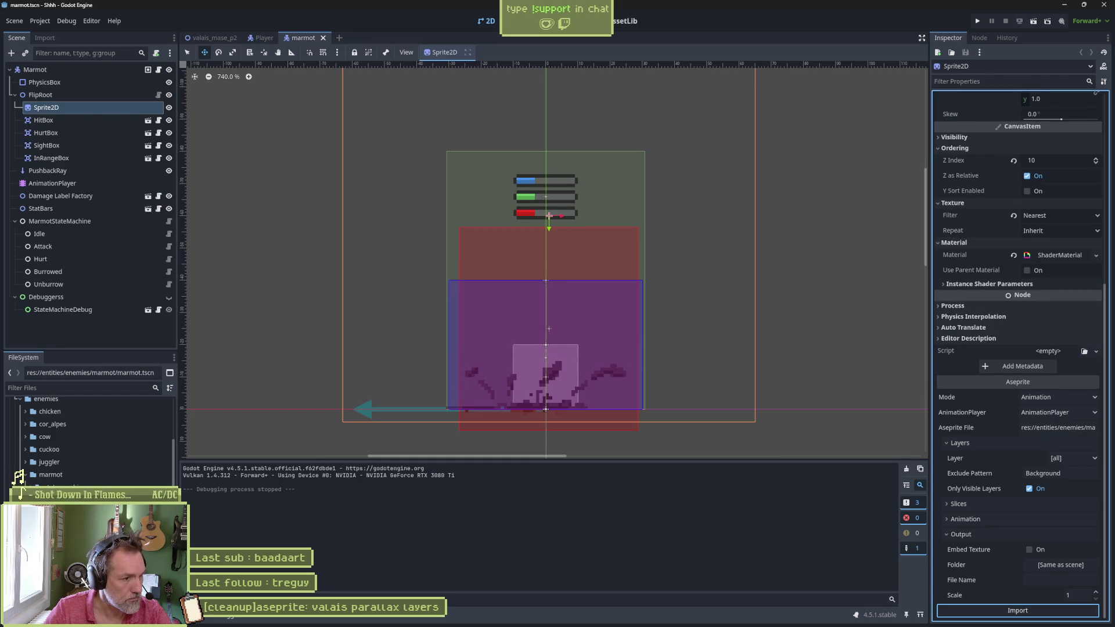
{"action": "key", "text": "Return"}
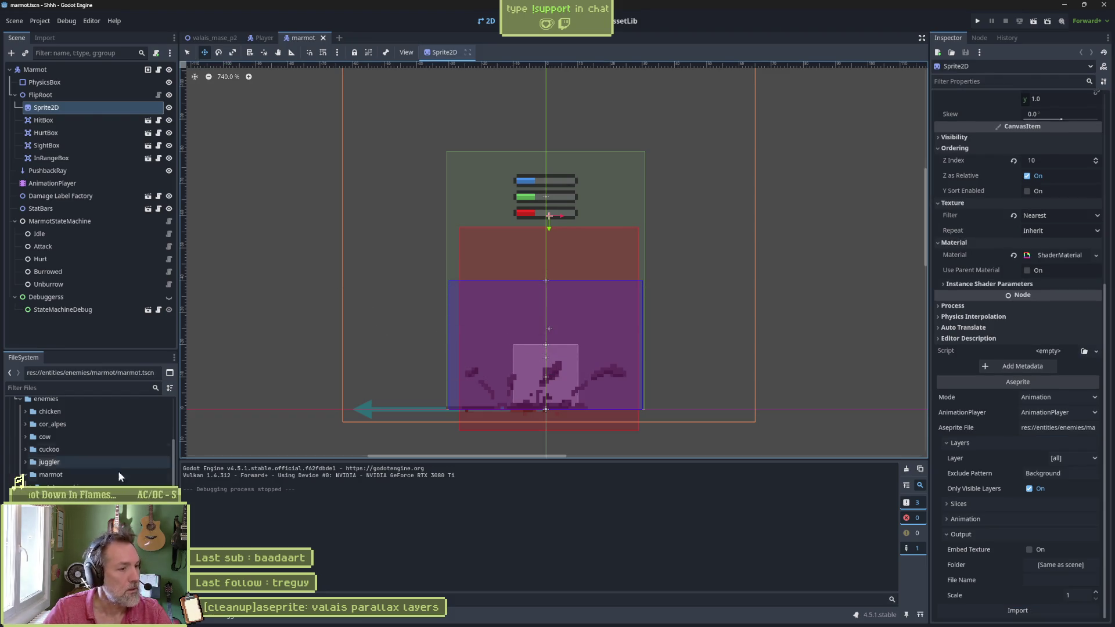
Step: Duplicate the tests/entities/cow folder with Ctrl+D
{"action": "scroll", "coordinate": [116, 476], "scroll_direction": "down", "scroll_amount": 3}
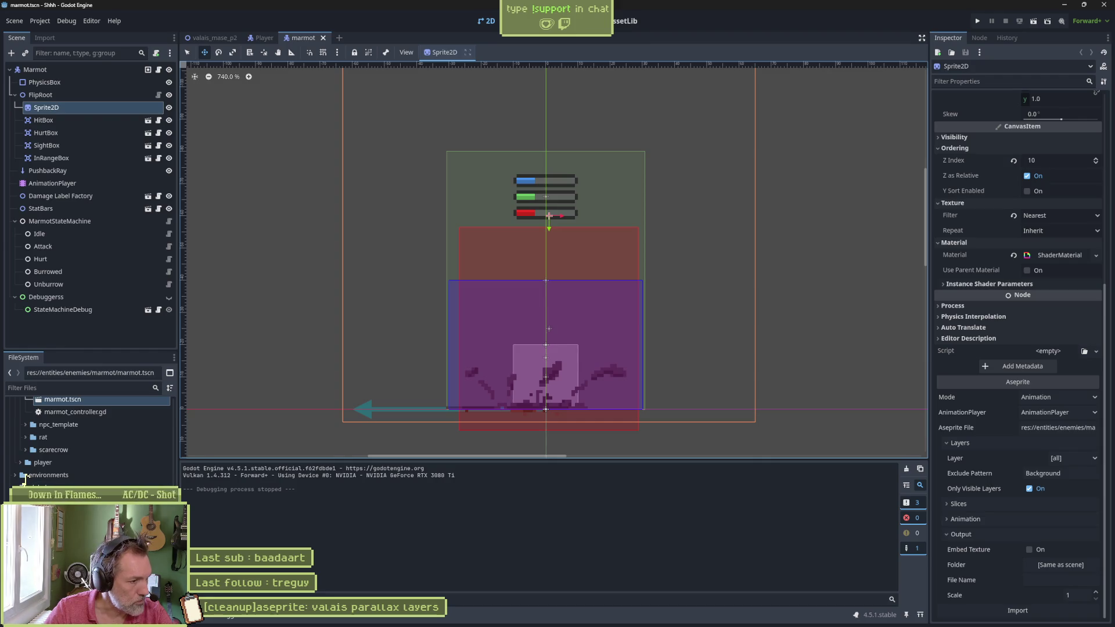
{"action": "scroll", "coordinate": [23, 477], "scroll_direction": "down", "scroll_amount": 2}
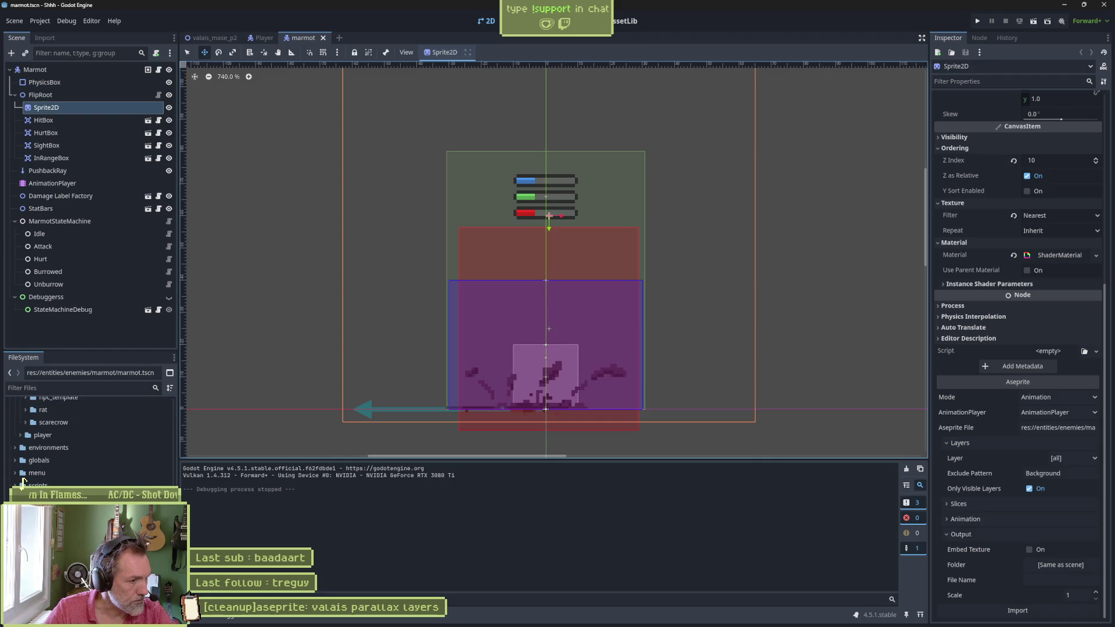
{"action": "left_click", "coordinate": [23, 477]}
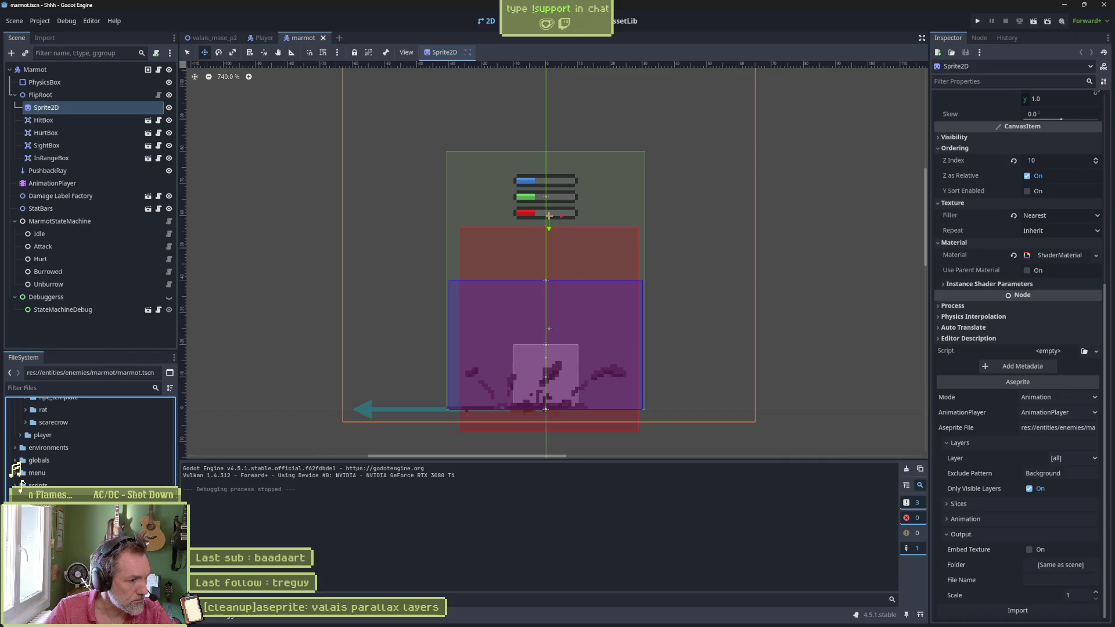
{"action": "key", "text": "ctrl+d"}
Step: Finish the folder duplicate and delete the Cow node from the marmot_test scene
{"action": "type", "text": "m"}
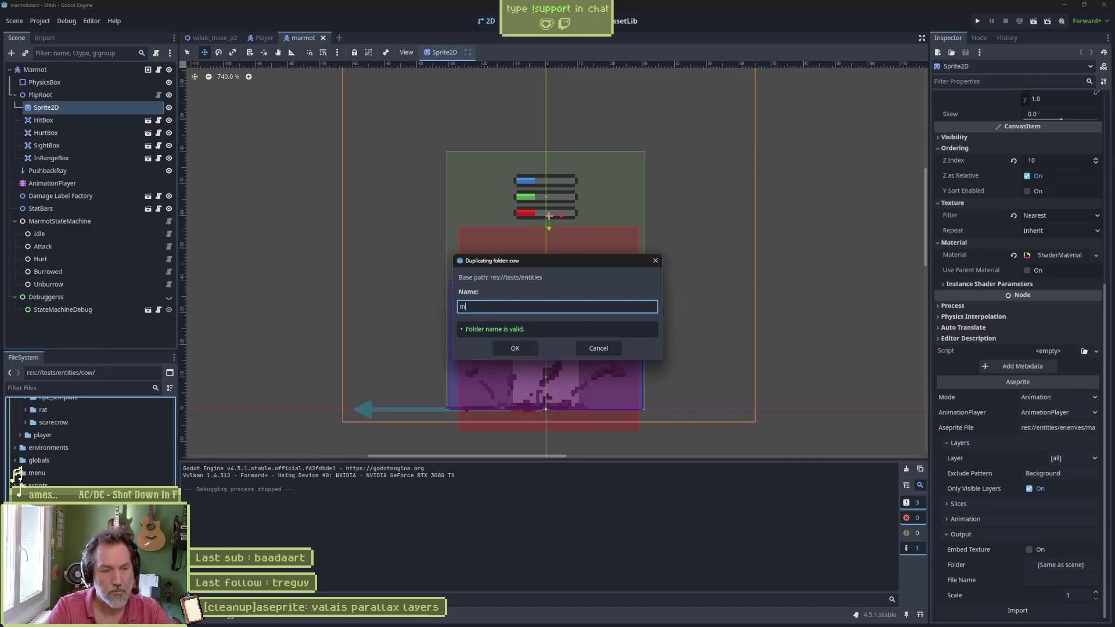
{"action": "key", "text": "Escape"}
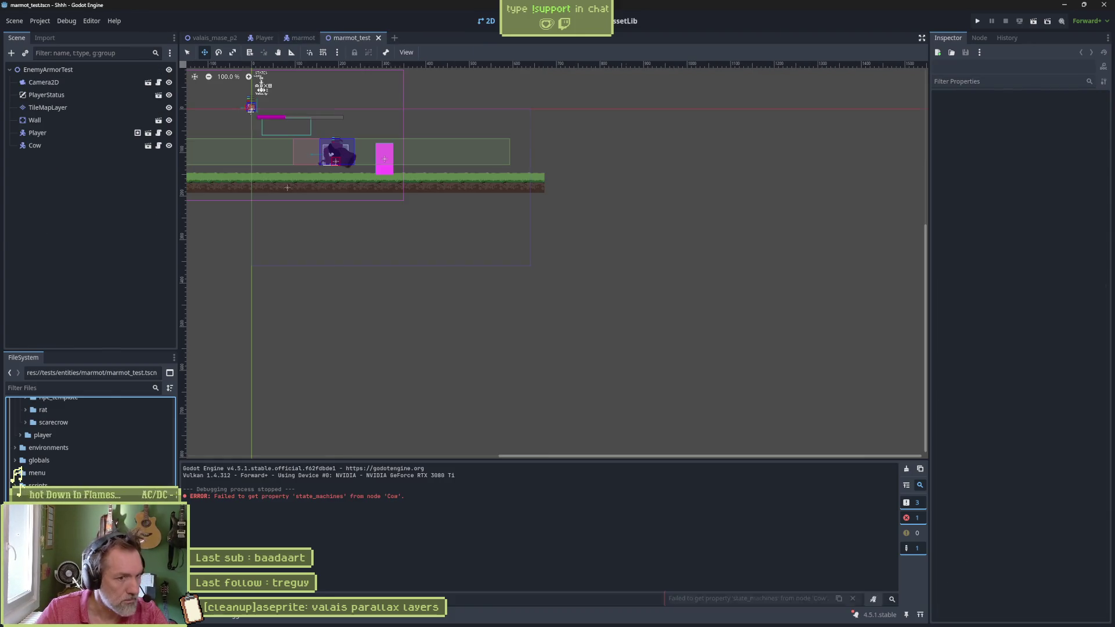
{"action": "left_click", "coordinate": [82, 145]}
{"action": "key", "text": "Delete"}
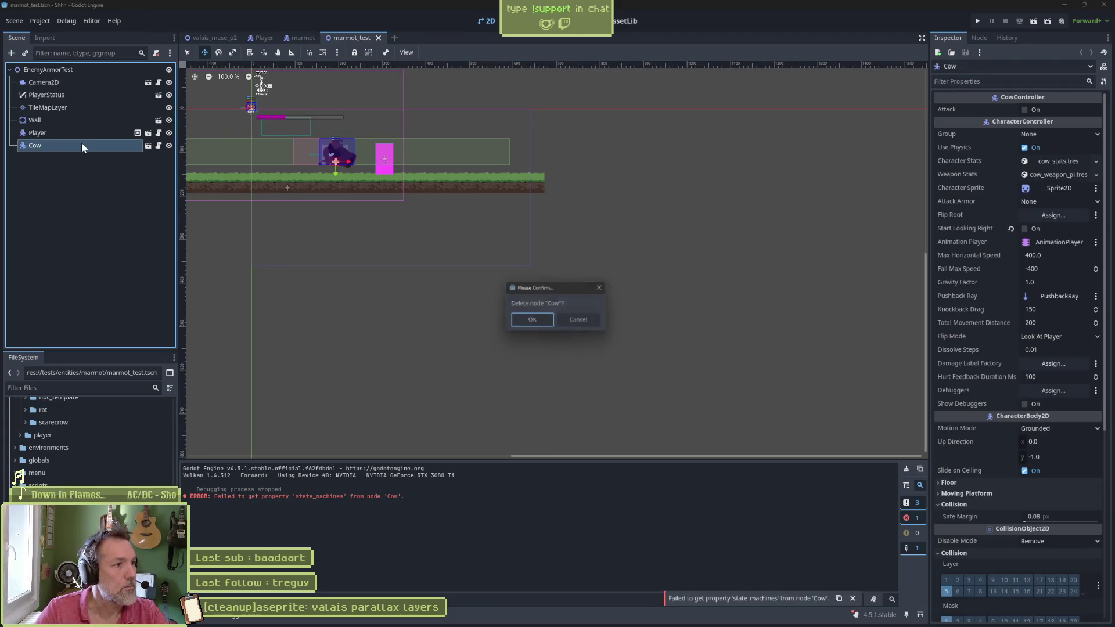
{"action": "key", "text": "Return"}
Step: Instance marmot.tscn into the marmot_test scene
{"action": "key", "text": "ctrl+shift+a"}
{"action": "type", "text": "marmot"}
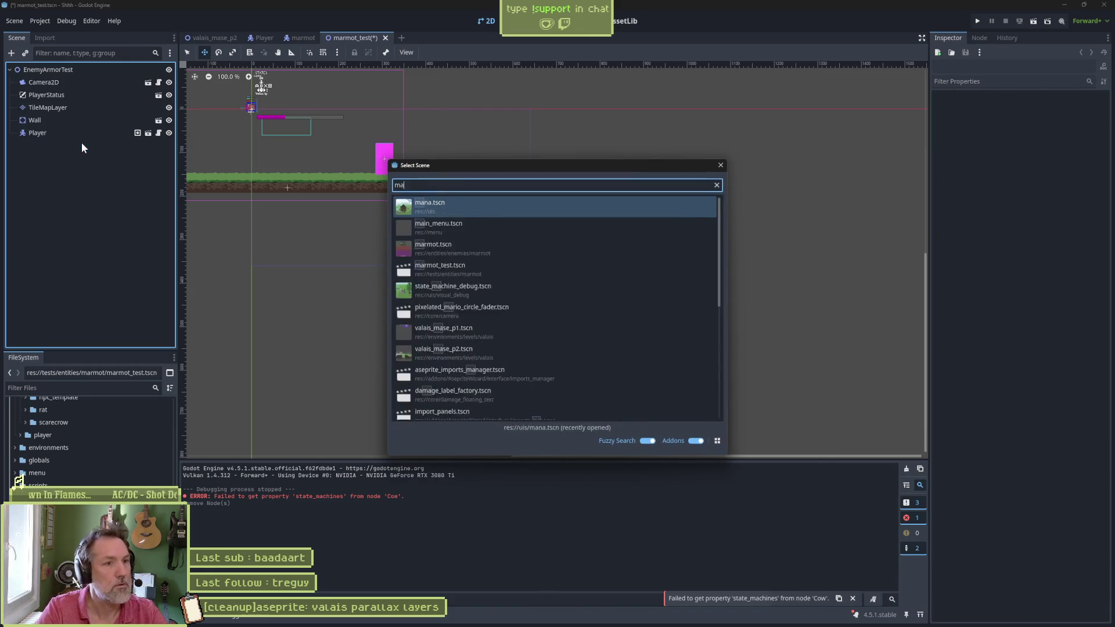
{"action": "key", "text": "Return"}
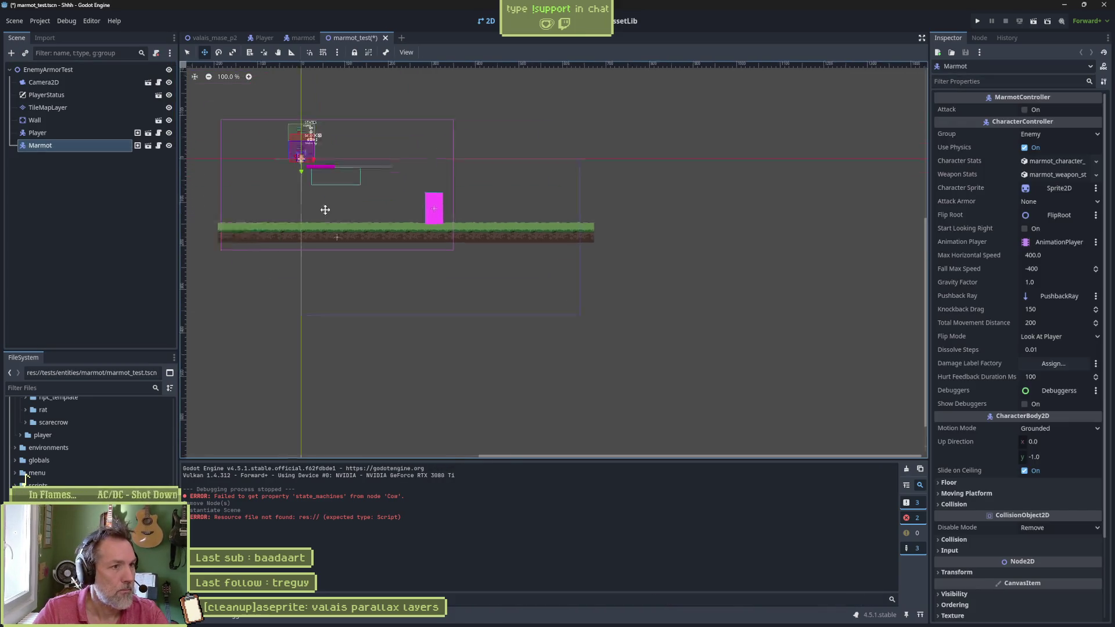
Step: Drag the Marmot onto the ground, run the scene with F6, then stop it
{"action": "mouse_move", "coordinate": [451, 269]}
{"action": "left_mouse_down"}
{"action": "mouse_move", "coordinate": [551, 314]}
{"action": "mouse_move", "coordinate": [537, 330]}
{"action": "left_mouse_up"}
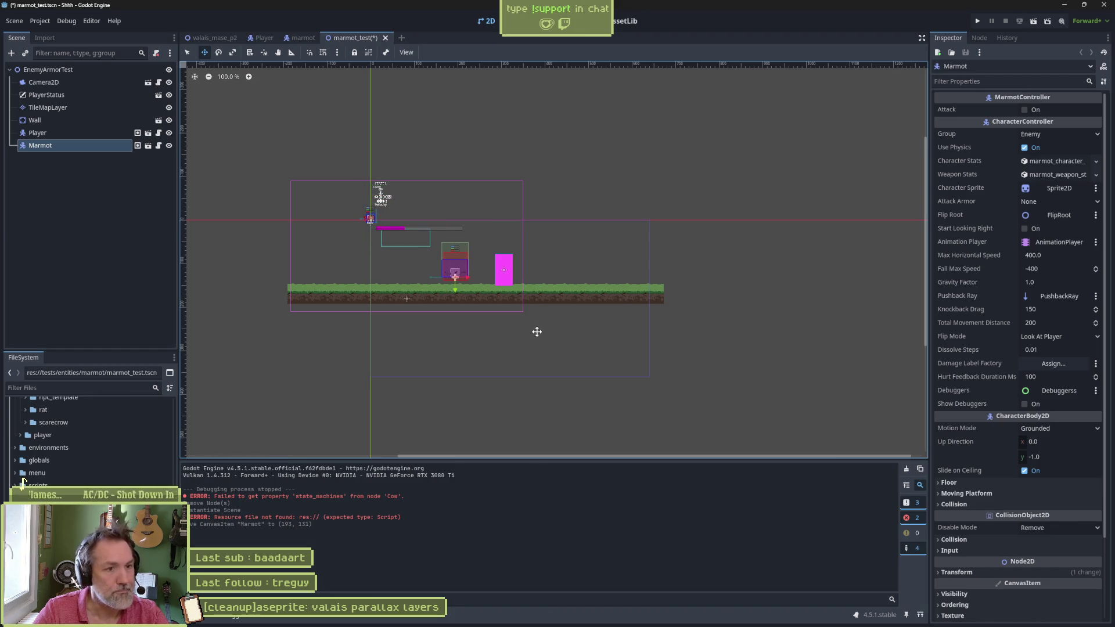
{"action": "key", "text": "F6"}
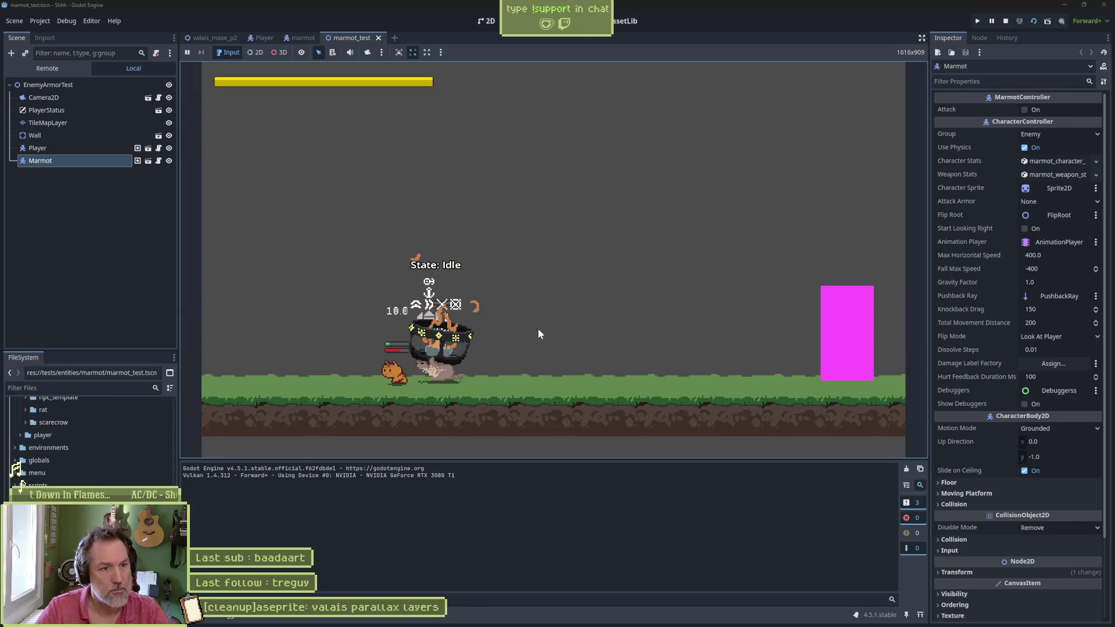
{"action": "key", "text": "F8"}
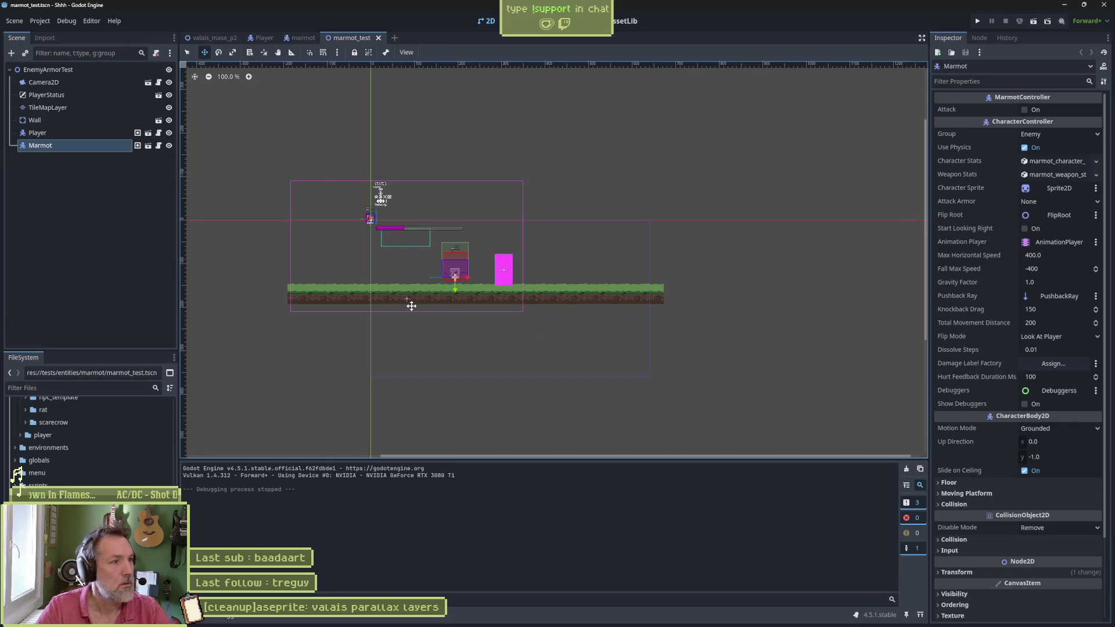
Step: Collapse the marmot, enemies, entities and environments folders in the FileSystem dock
{"action": "scroll", "coordinate": [68, 472], "scroll_direction": "up", "scroll_amount": 3}
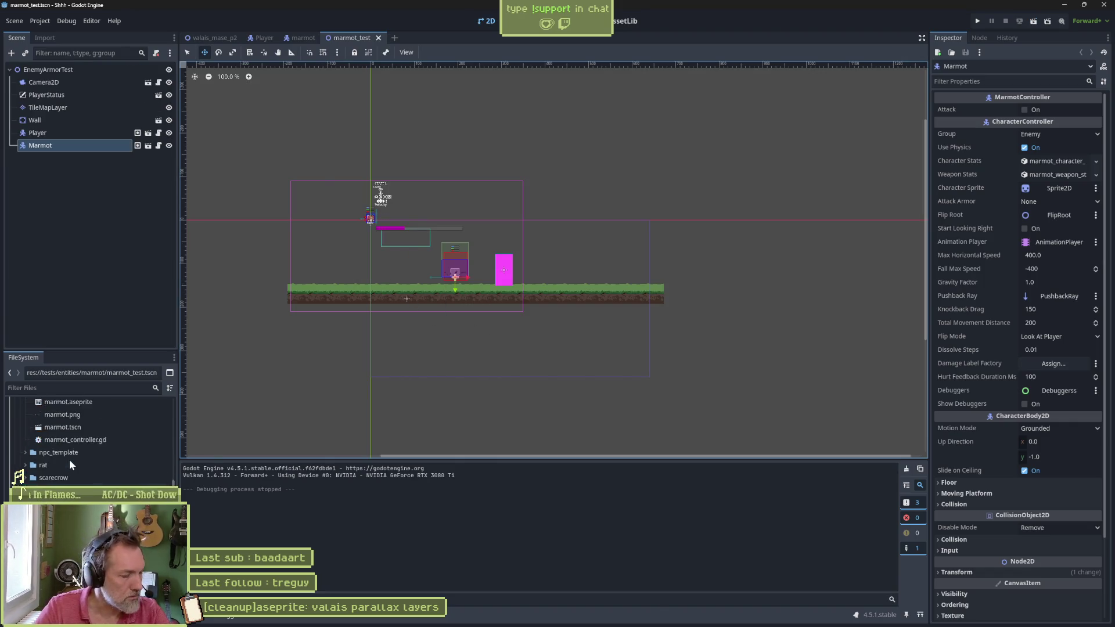
{"action": "scroll", "coordinate": [47, 461], "scroll_direction": "up", "scroll_amount": 2}
{"action": "left_click", "coordinate": [25, 448]}
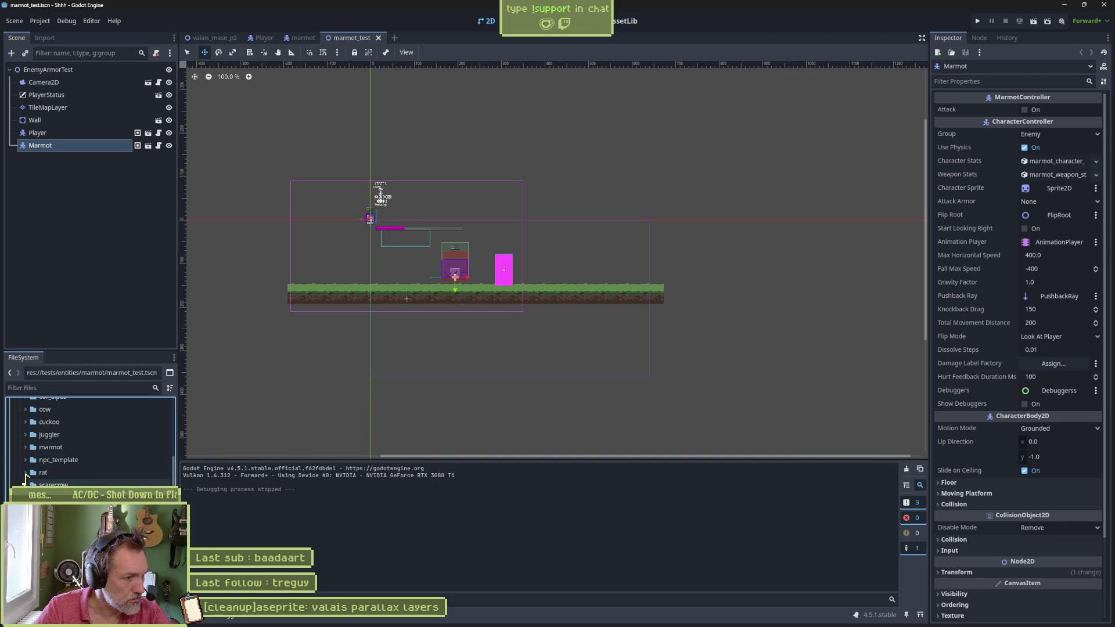
{"action": "scroll", "coordinate": [18, 467], "scroll_direction": "up", "scroll_amount": 3}
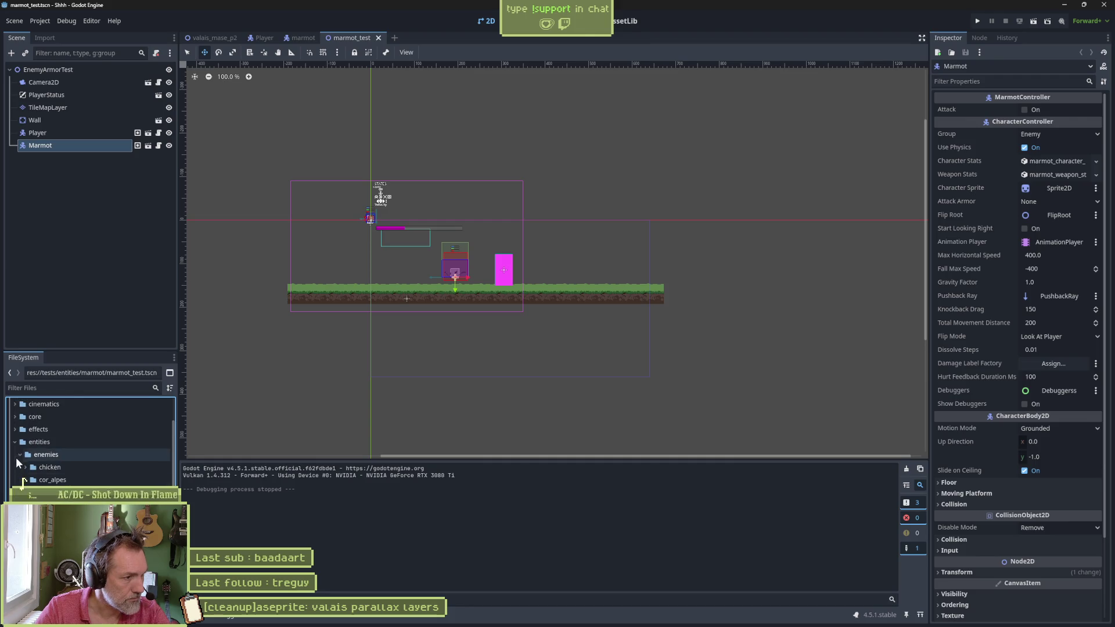
{"action": "left_click", "coordinate": [21, 454]}
{"action": "left_click", "coordinate": [21, 467]}
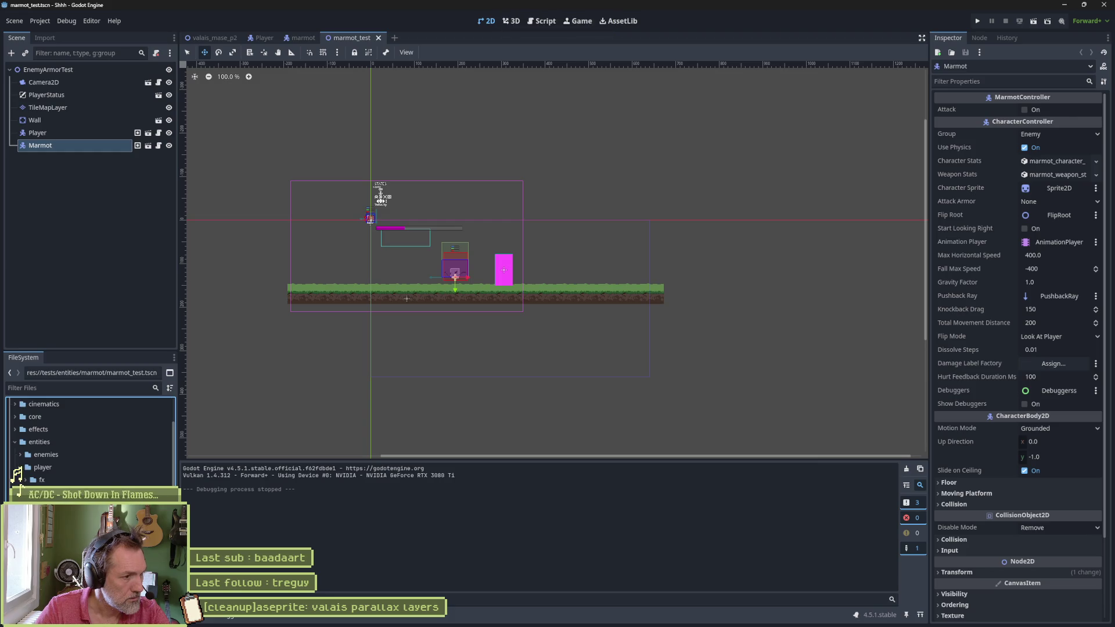
{"action": "left_click", "coordinate": [15, 443]}
{"action": "left_click", "coordinate": [16, 454]}
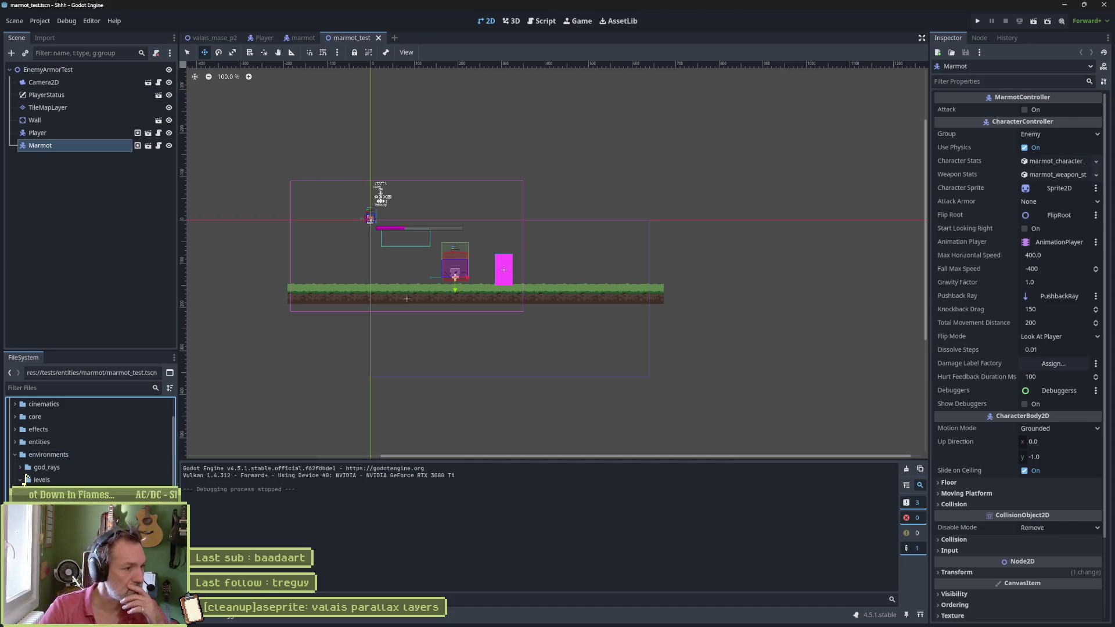
{"action": "left_click", "coordinate": [15, 456]}
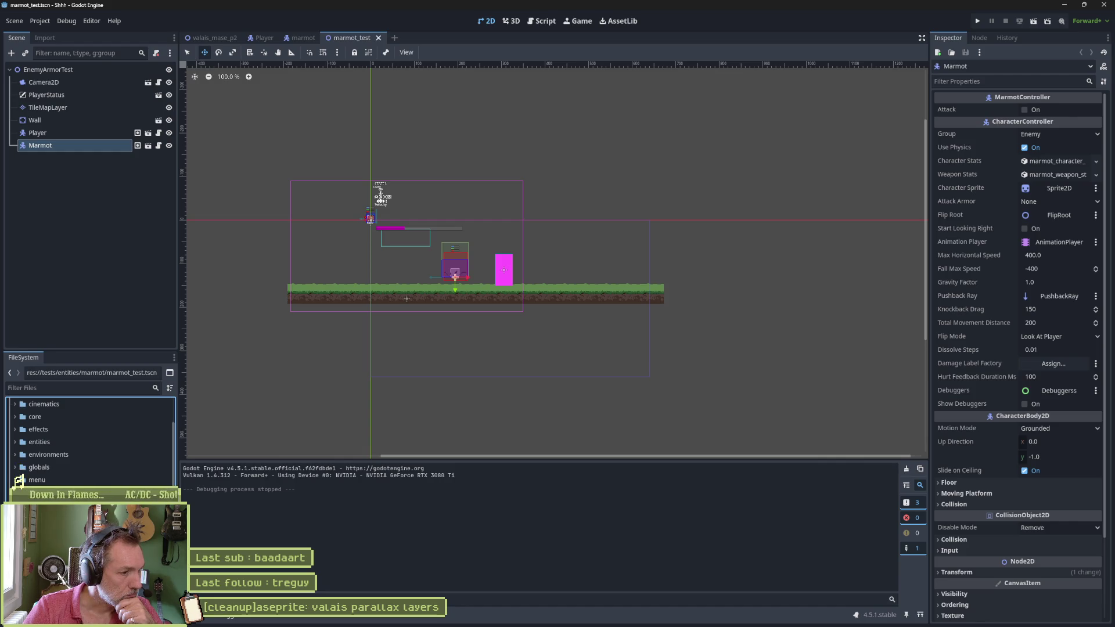
Step: Move the scripts folder into the core folder
{"action": "scroll", "coordinate": [87, 441], "scroll_direction": "up", "scroll_amount": 1}
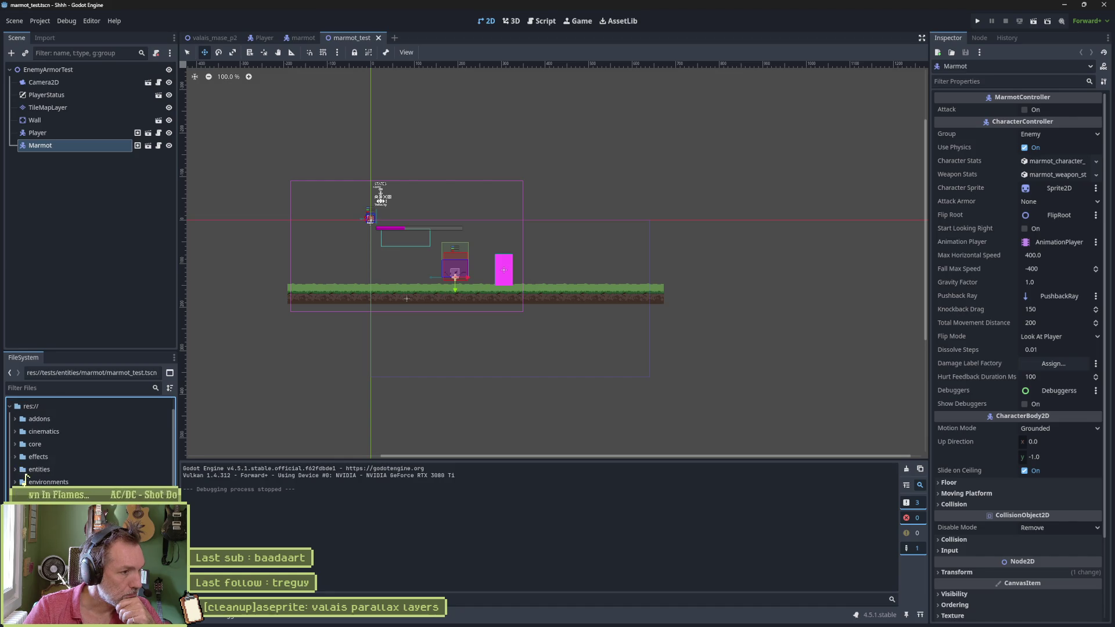
{"action": "left_click_drag", "start_coordinate": [36, 494], "coordinate": [35, 445]}
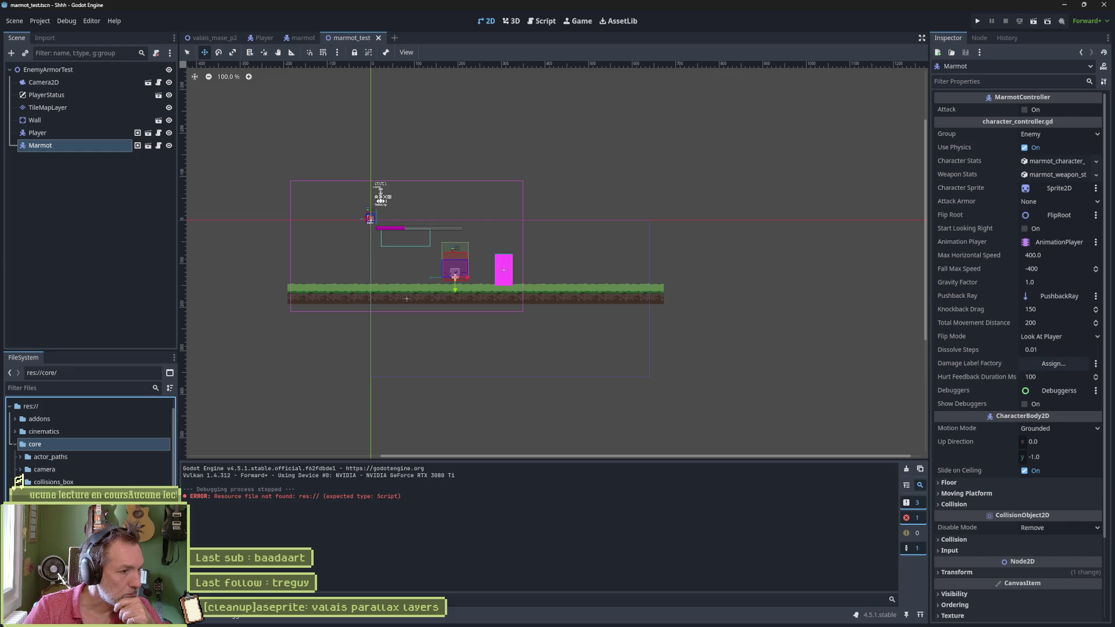
{"action": "scroll", "coordinate": [25, 478], "scroll_direction": "down", "scroll_amount": 3}
{"action": "scroll", "coordinate": [25, 477], "scroll_direction": "up", "scroll_amount": 5}
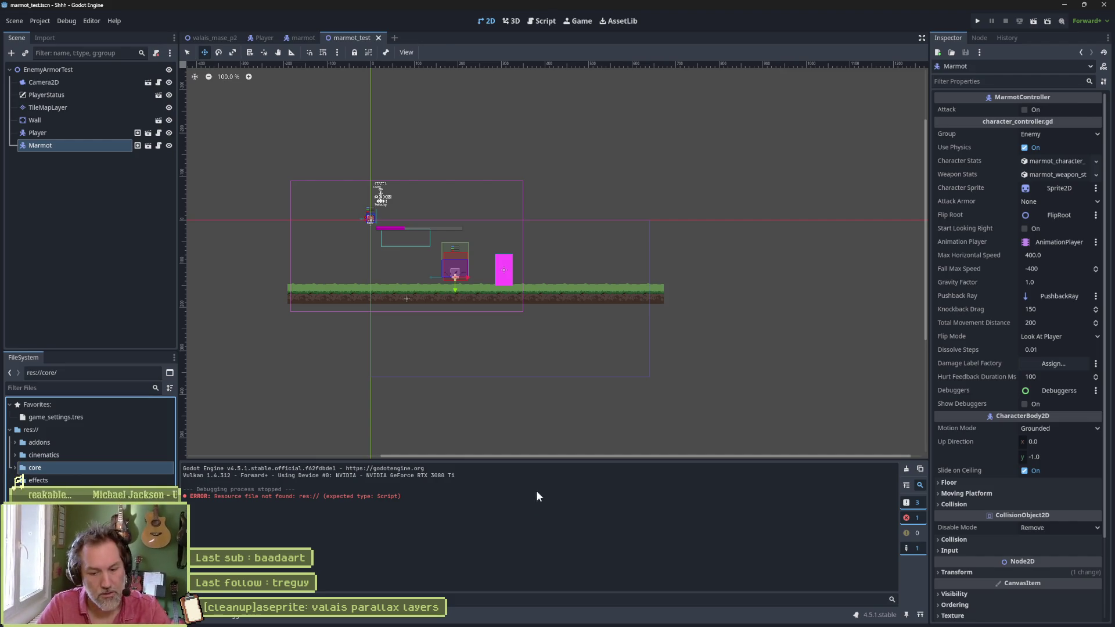
Step: Run the whole game with F5 and hit the marmot with the cat's special attack
{"action": "key", "text": "F5"}
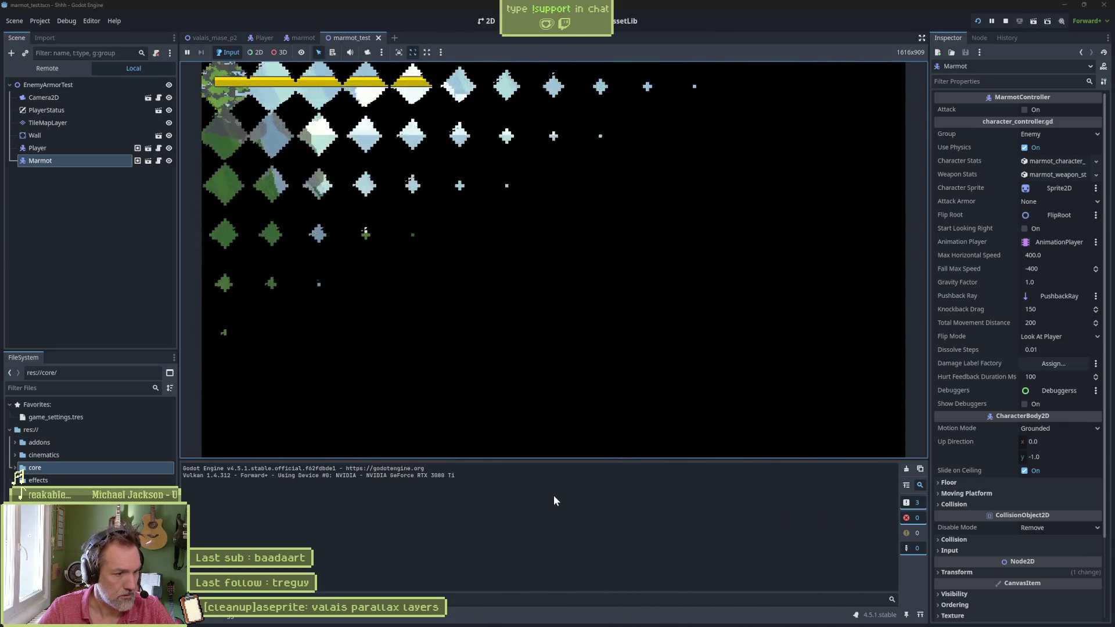
{"action": "key", "text": "Right"}
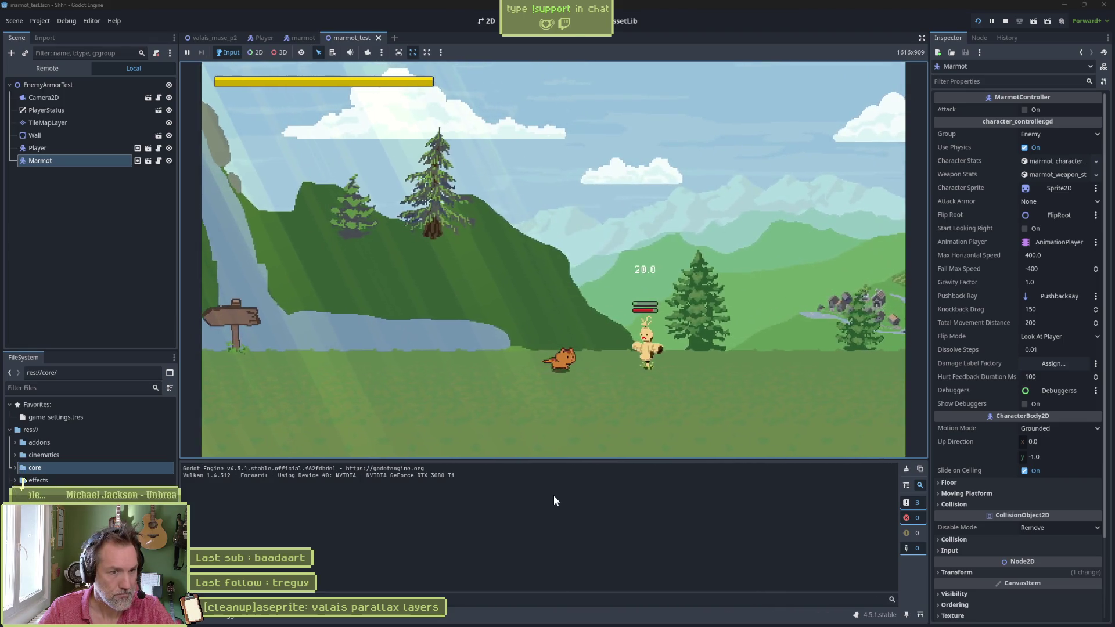
{"action": "key", "text": "space"}
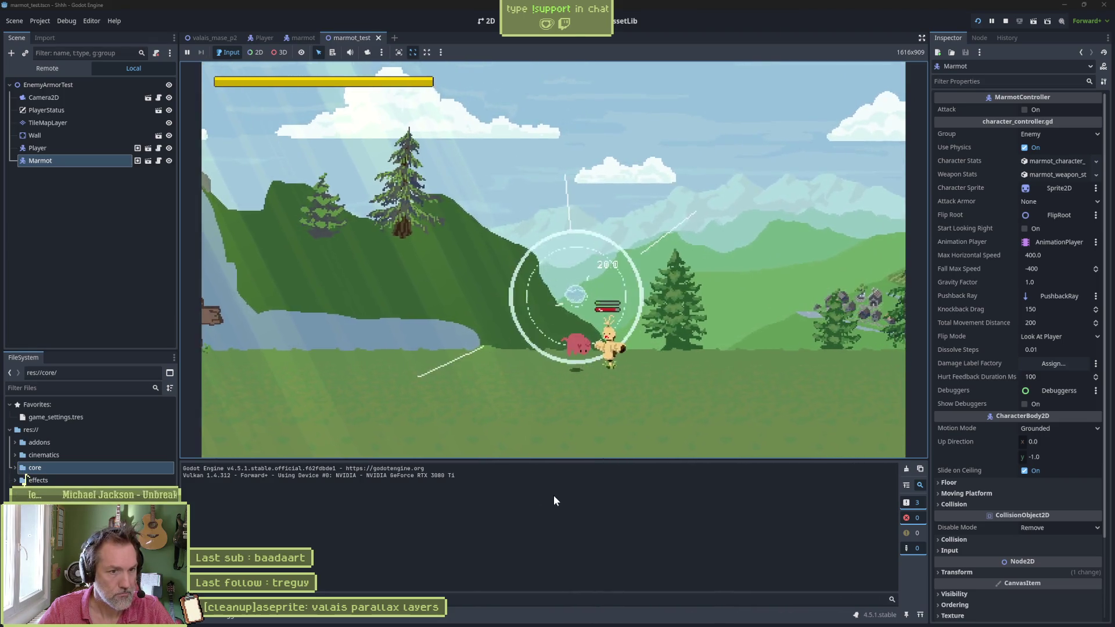
Step: Jump, dash and double-jump the cat up the cliffs to the right
{"action": "key", "text": "Right"}
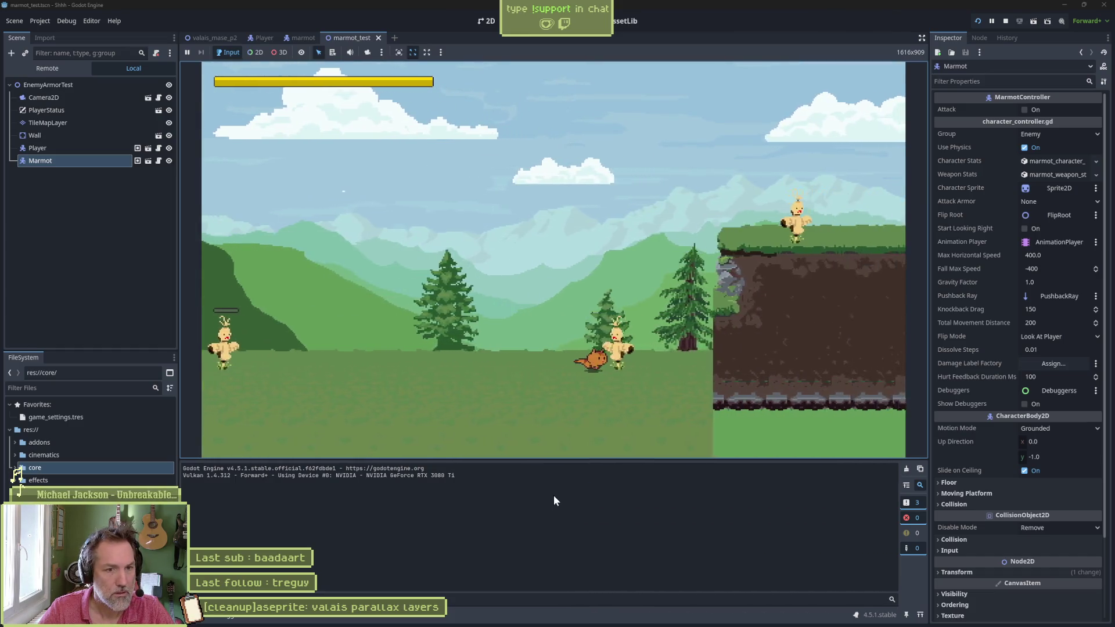
{"action": "key", "text": "Right"}
{"action": "key", "text": "Up"}
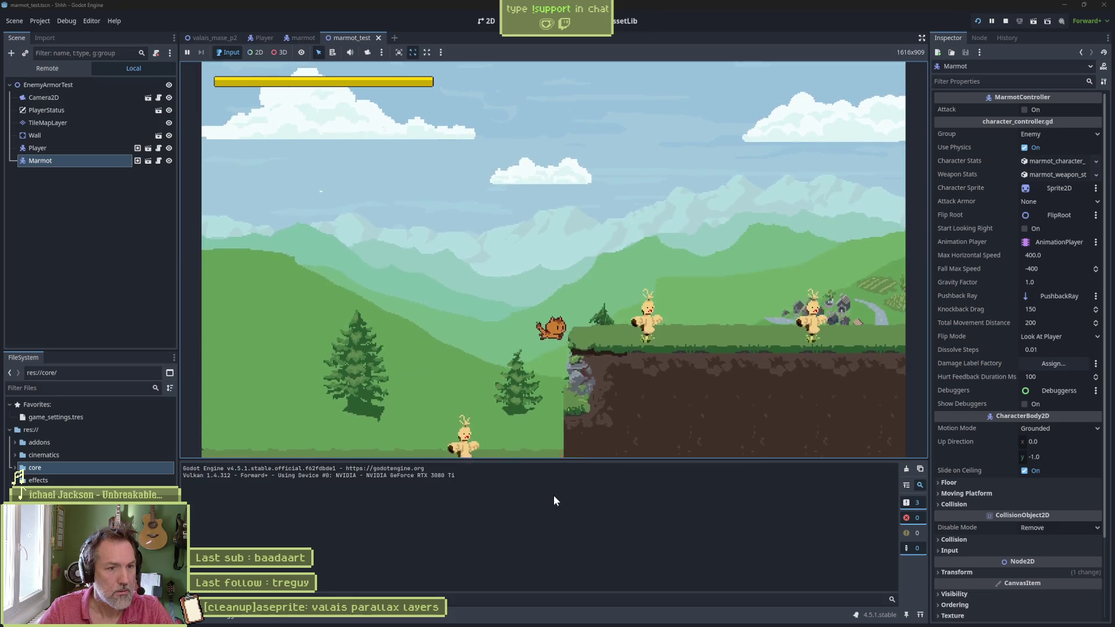
{"action": "key", "text": "Right"}
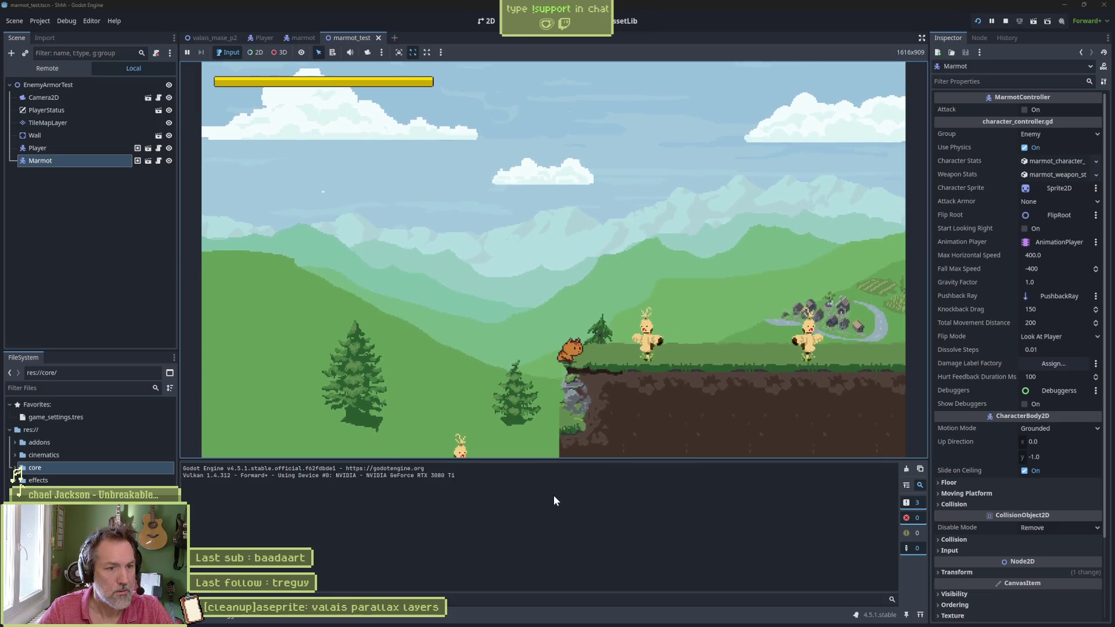
{"action": "key", "text": "shift"}
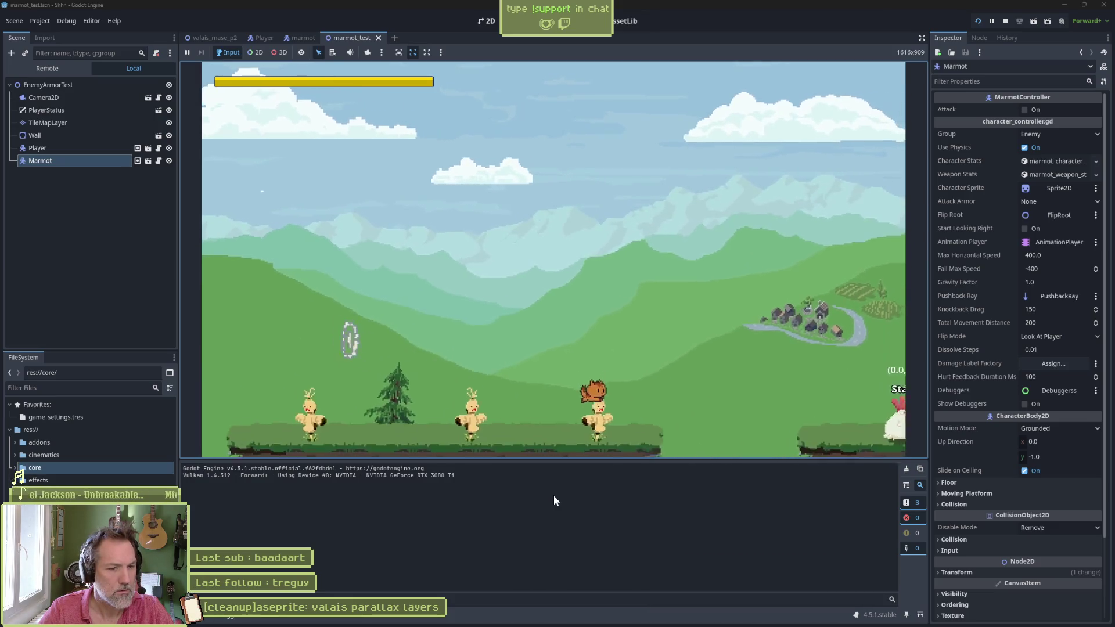
{"action": "key", "text": "Up"}
{"action": "key", "text": "shift"}
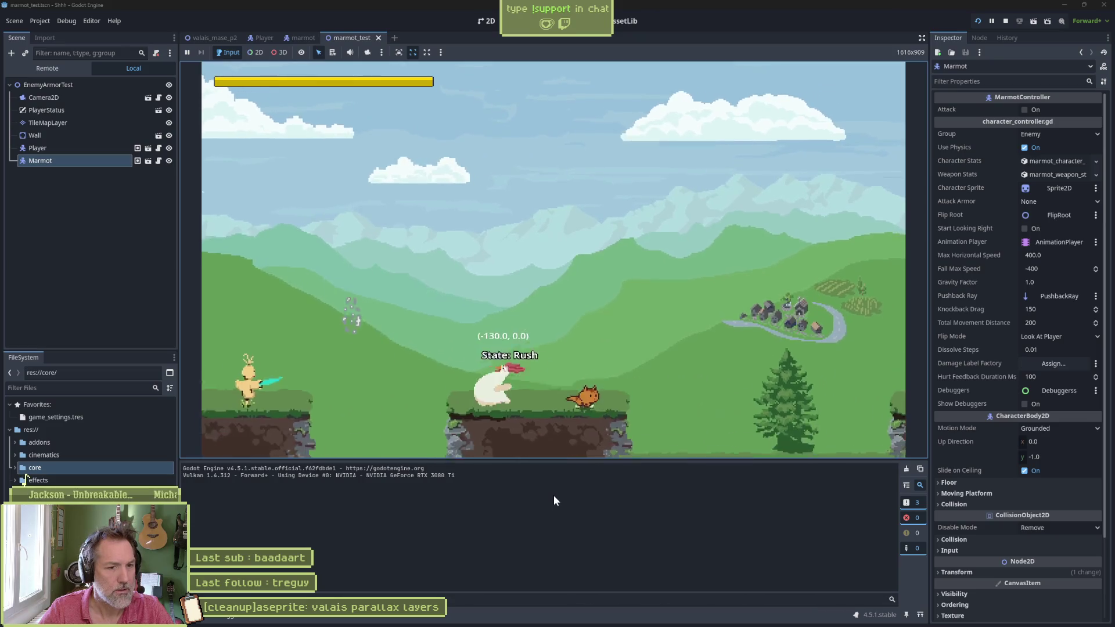
{"action": "key", "text": "Right"}
{"action": "key", "text": "Up"}
{"action": "key", "text": "Up"}
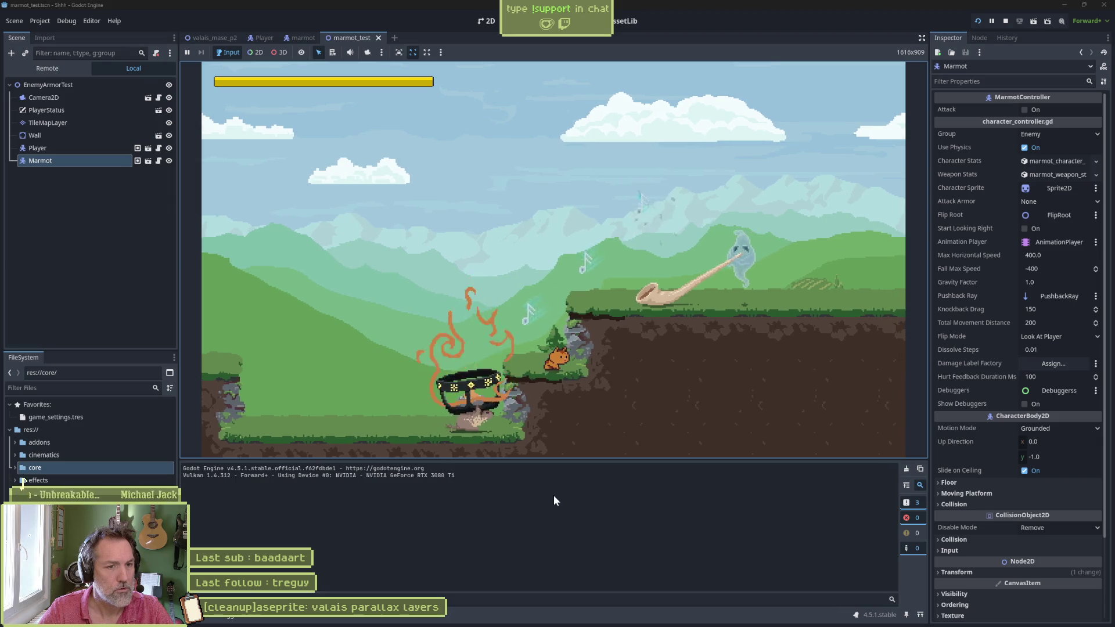
Step: Hit the pot enemy, retreat left with jumps, then stop the game with F8
{"action": "key", "text": "Left"}
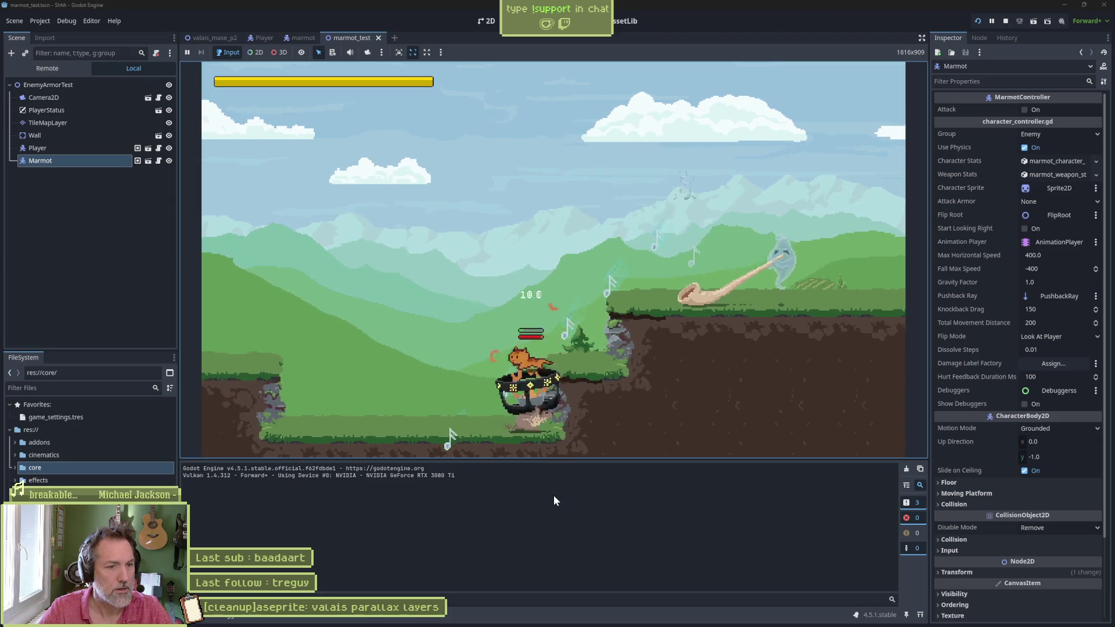
{"action": "key", "text": "Left"}
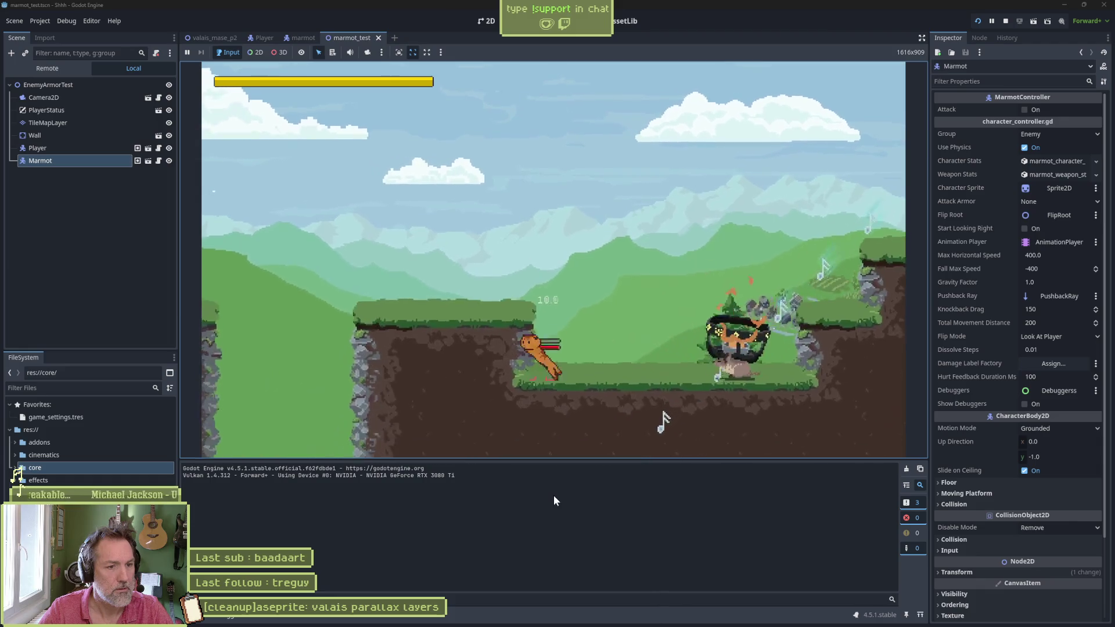
{"action": "key", "text": "space"}
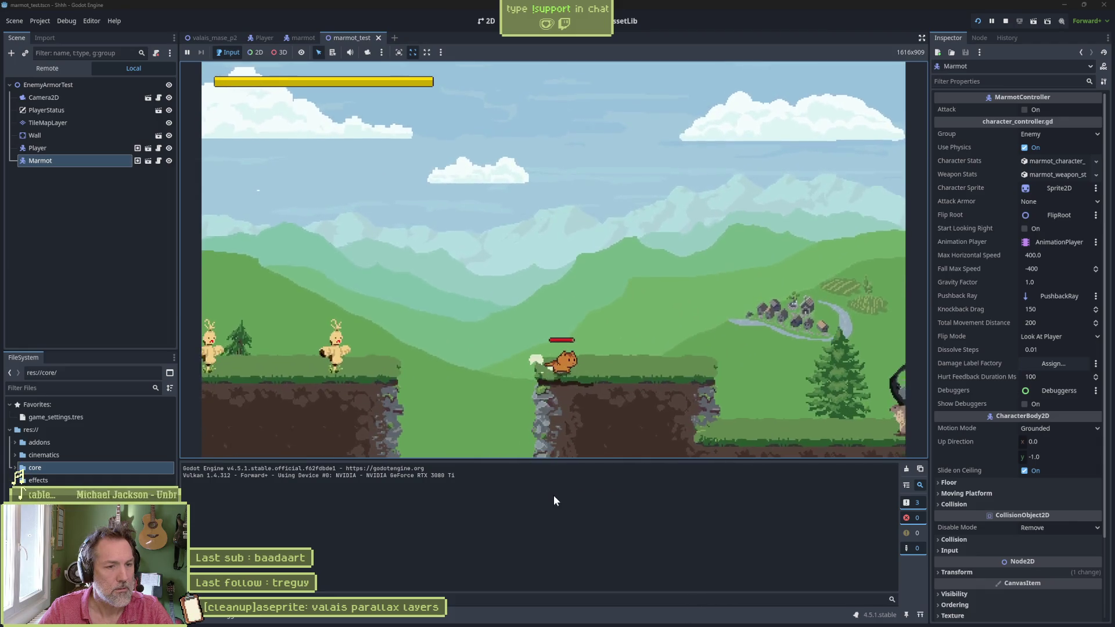
{"action": "key", "text": "space"}
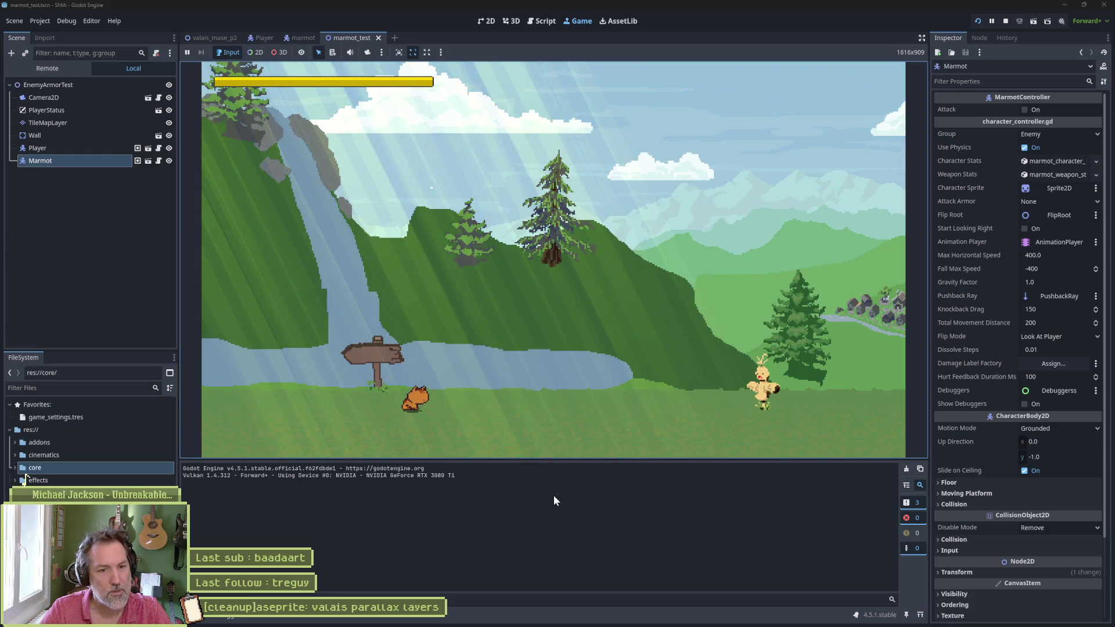
{"action": "key", "text": "Right"}
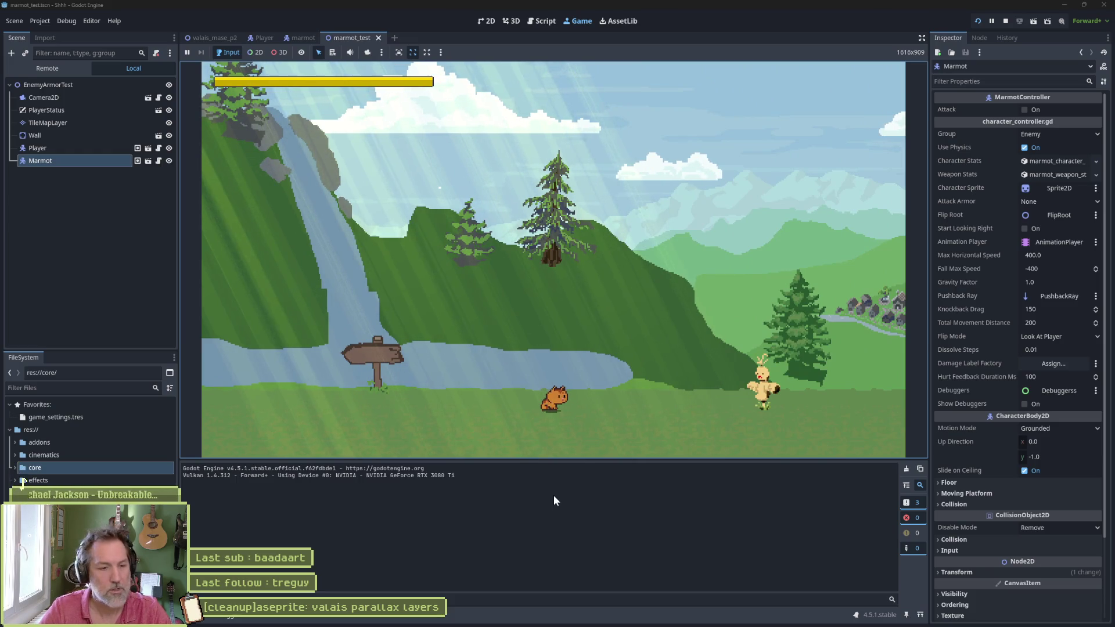
{"action": "key", "text": "F8"}
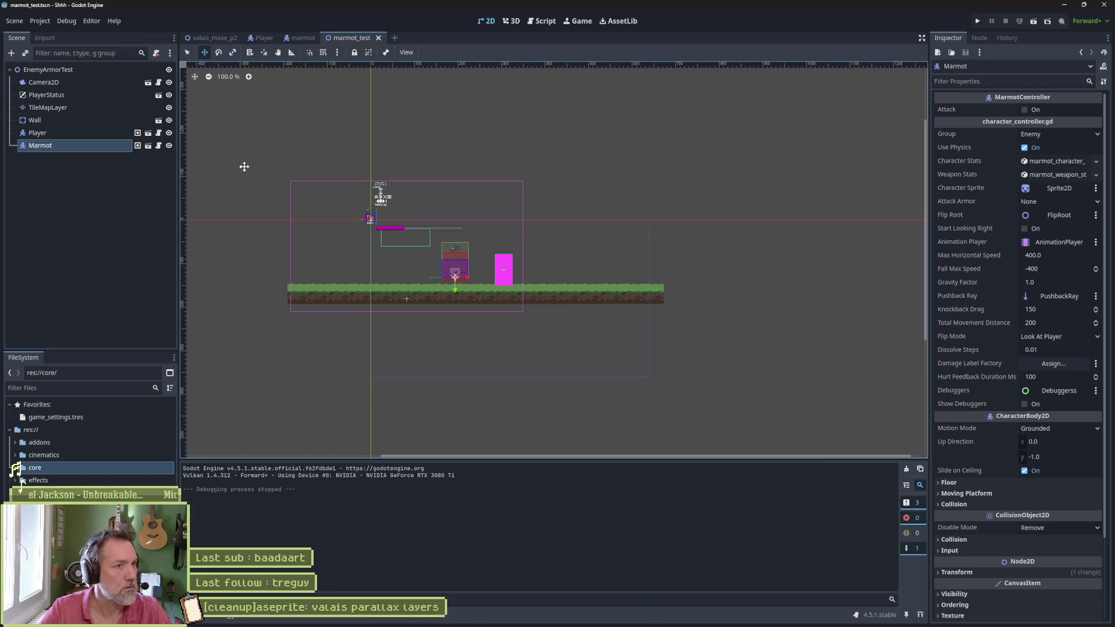
Step: Glance at the cleanup task on the Asana board, then return to Godot
{"action": "mouse_move", "coordinate": [645, 620]}
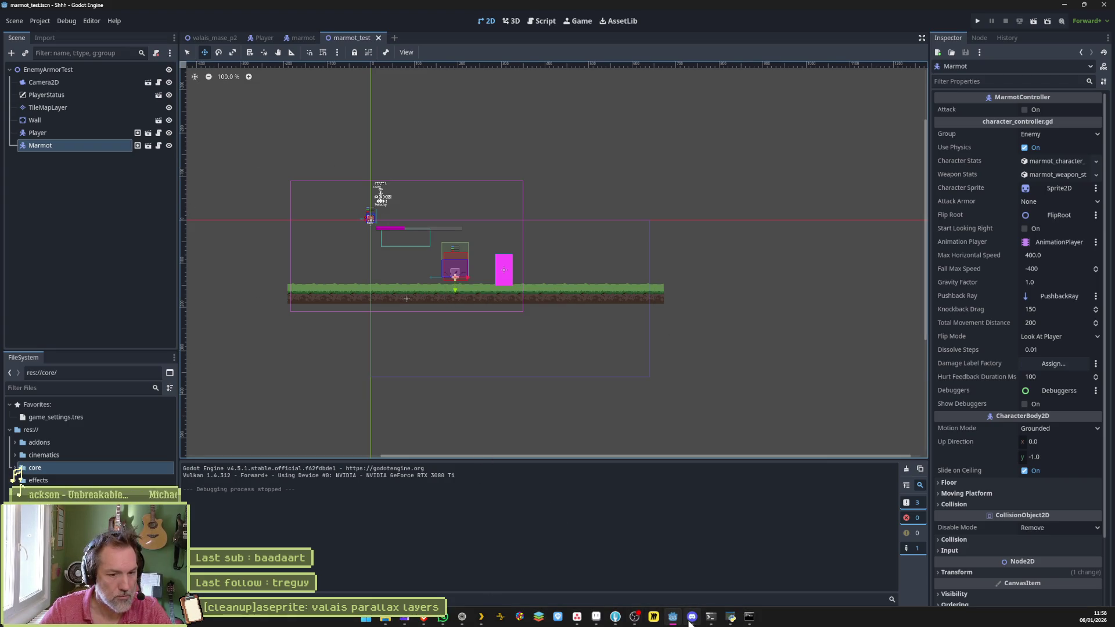
{"action": "left_click", "coordinate": [577, 617]}
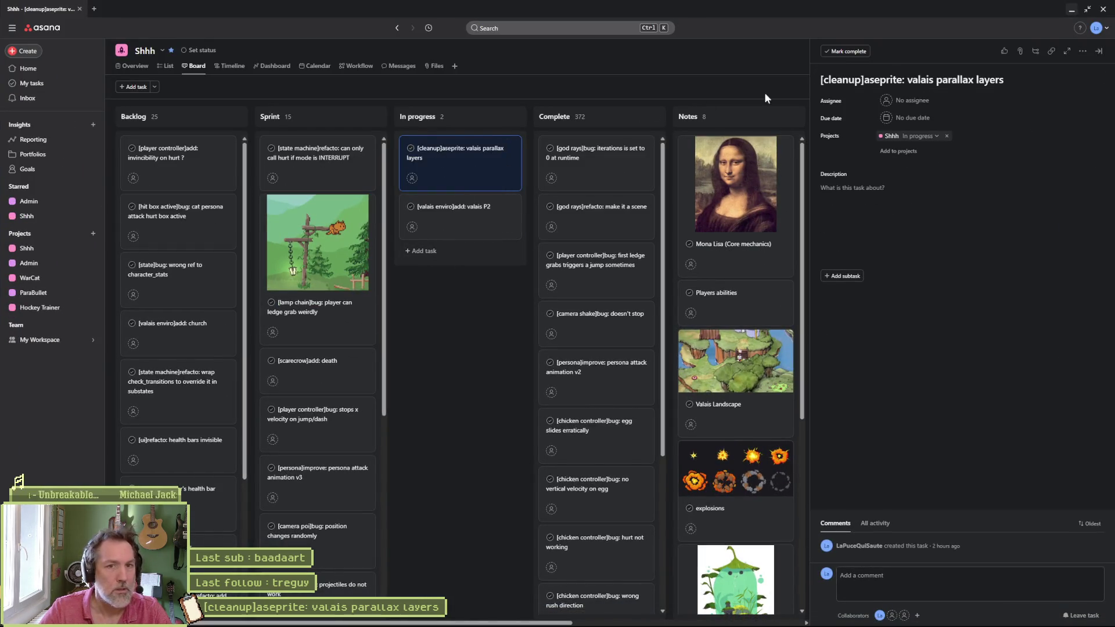
{"action": "left_click", "coordinate": [873, 79]}
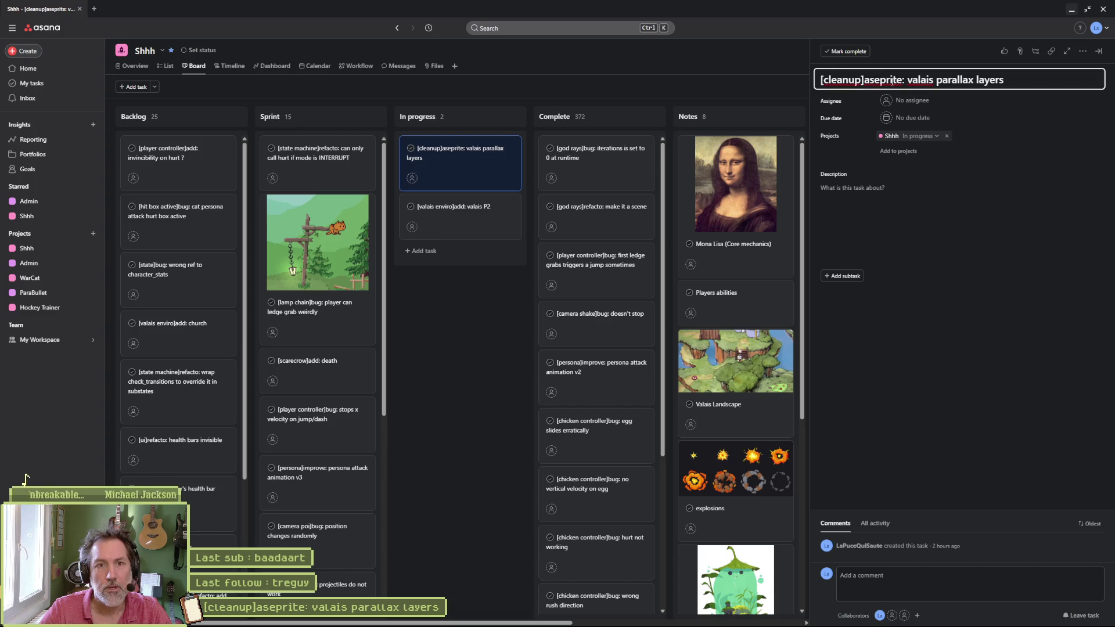
{"action": "left_click", "coordinate": [487, 332]}
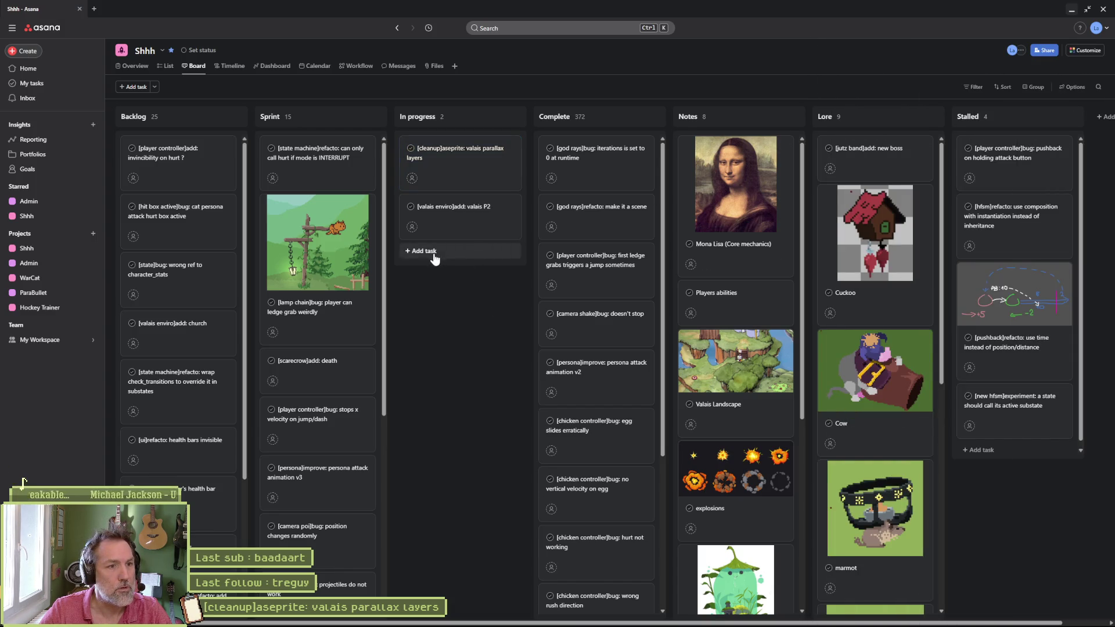
{"action": "left_click", "coordinate": [1072, 11]}
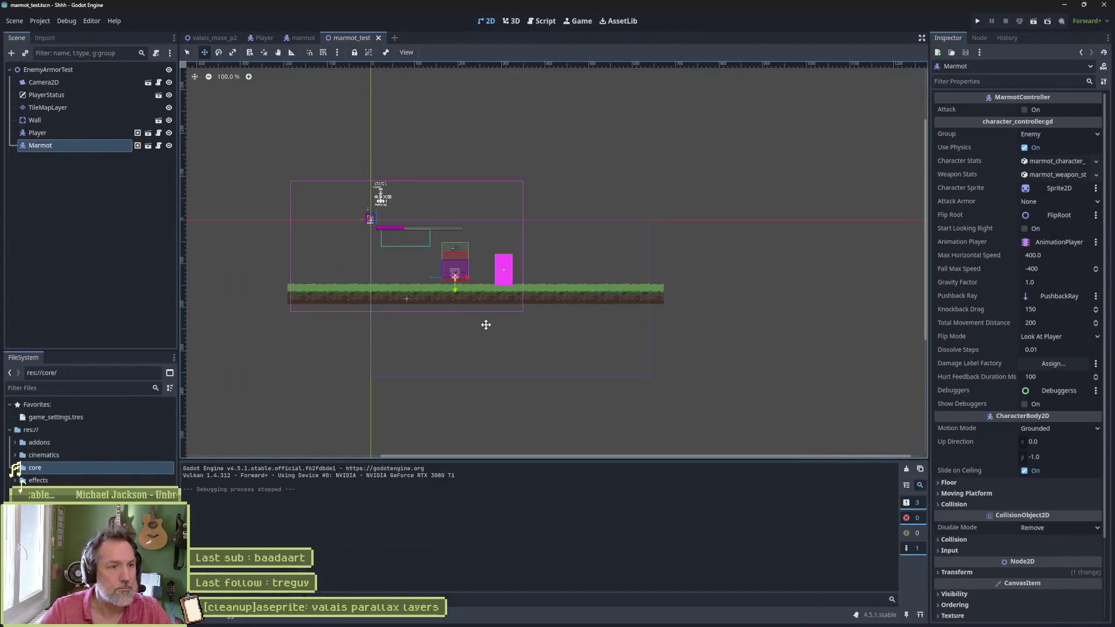
Step: Bring up Fork on the Local Changes view listing 66 changes
{"action": "left_click", "coordinate": [558, 617]}
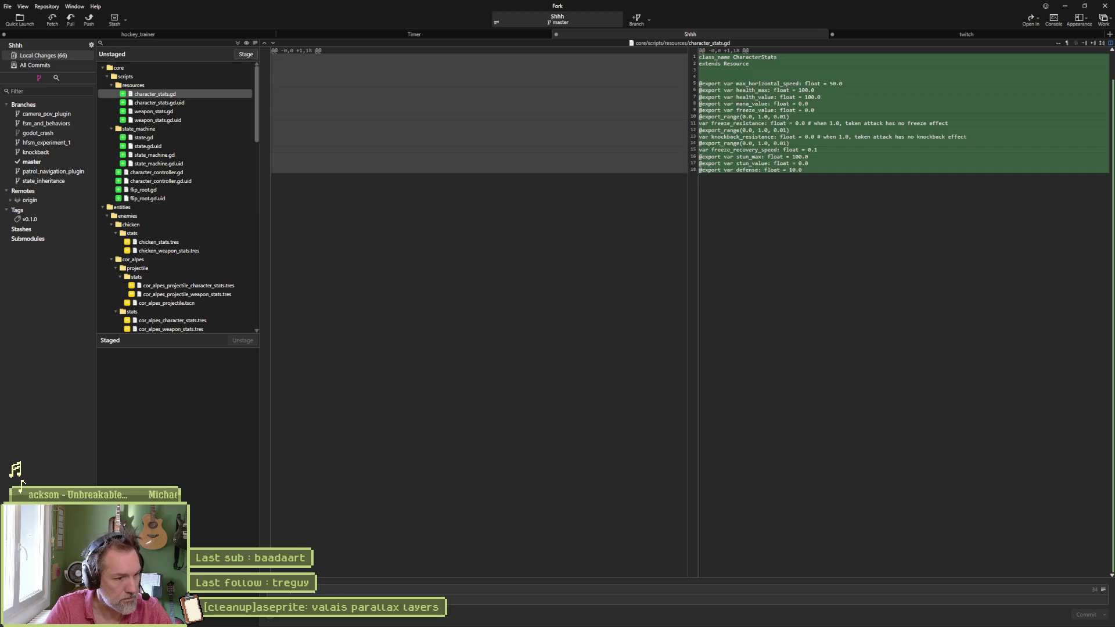
Step: End the commit message with 'and files', stage everything and commit the 54 files
{"action": "type", "text": "and files"}
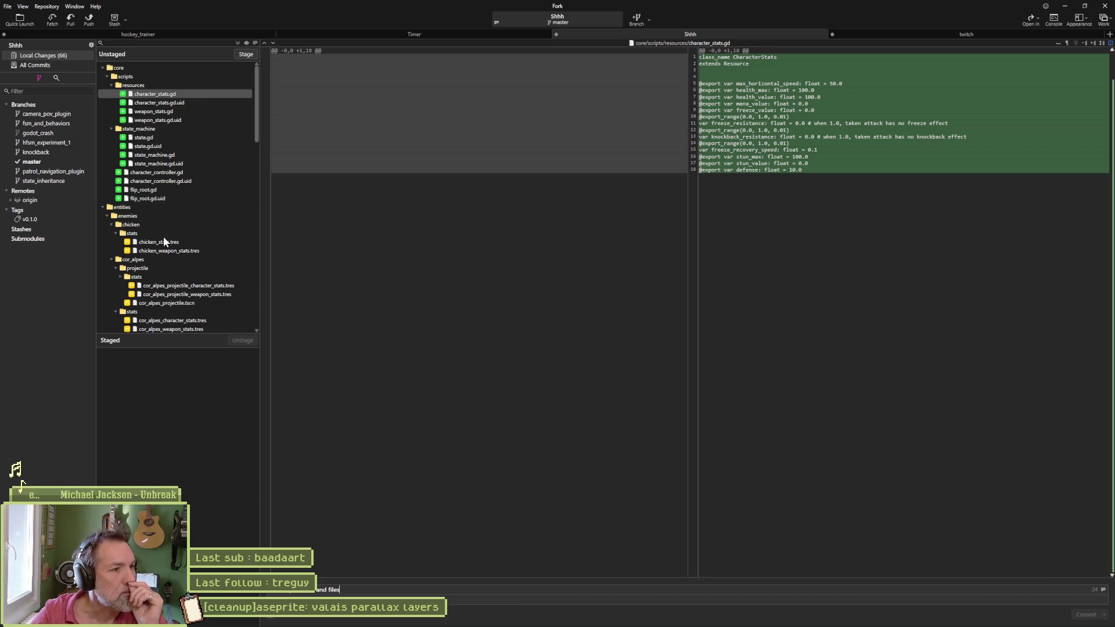
{"action": "scroll", "coordinate": [163, 235], "scroll_direction": "down", "scroll_amount": 6}
{"action": "scroll", "coordinate": [184, 240], "scroll_direction": "down", "scroll_amount": 15}
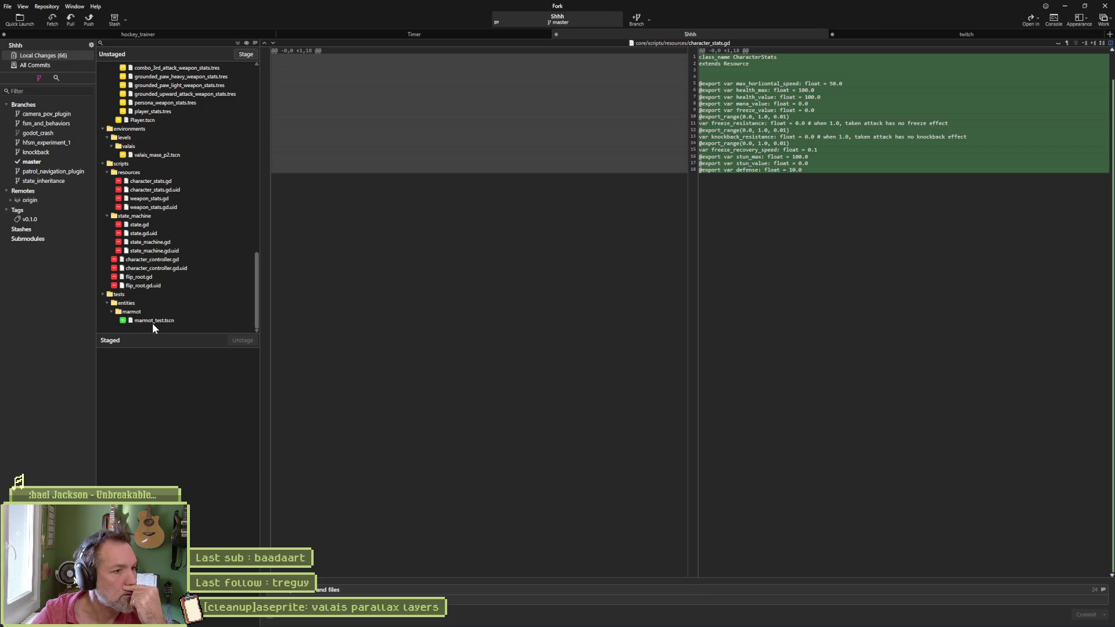
{"action": "left_click", "coordinate": [245, 54]}
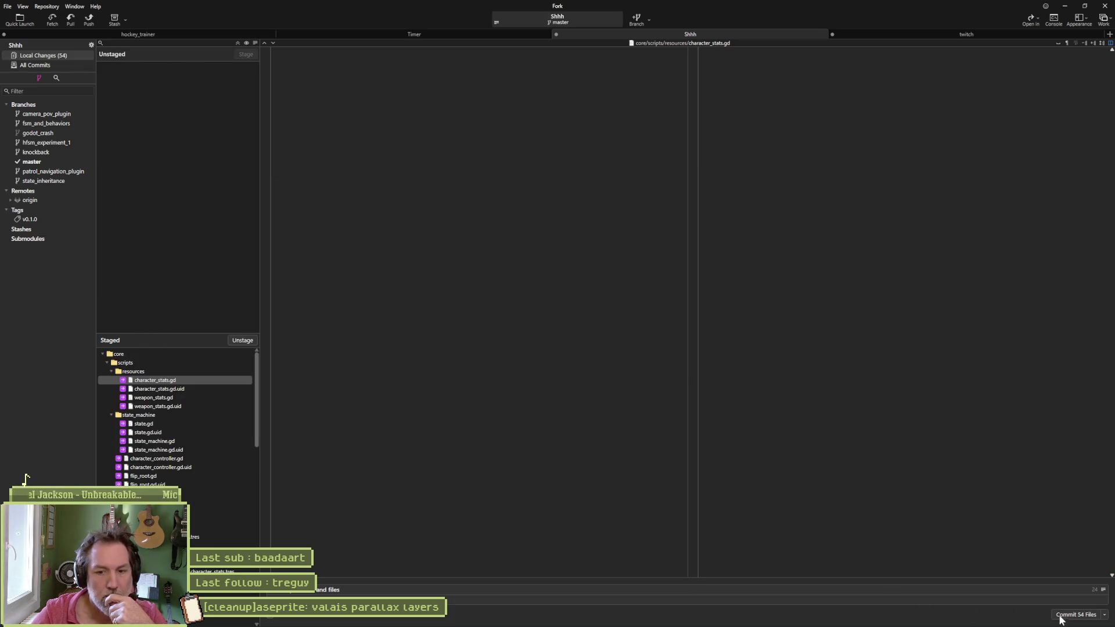
{"action": "left_click", "coordinate": [1061, 620]}
Step: Push master to origin/master, then leave Fork for the Asana board
{"action": "left_click", "coordinate": [89, 20]}
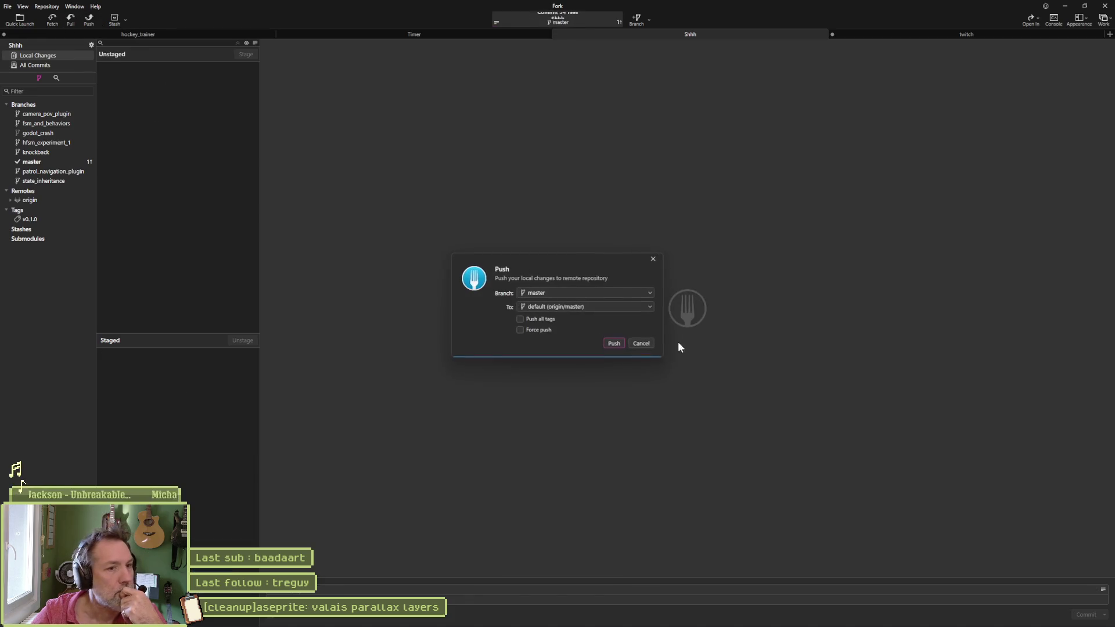
{"action": "left_click", "coordinate": [614, 344]}
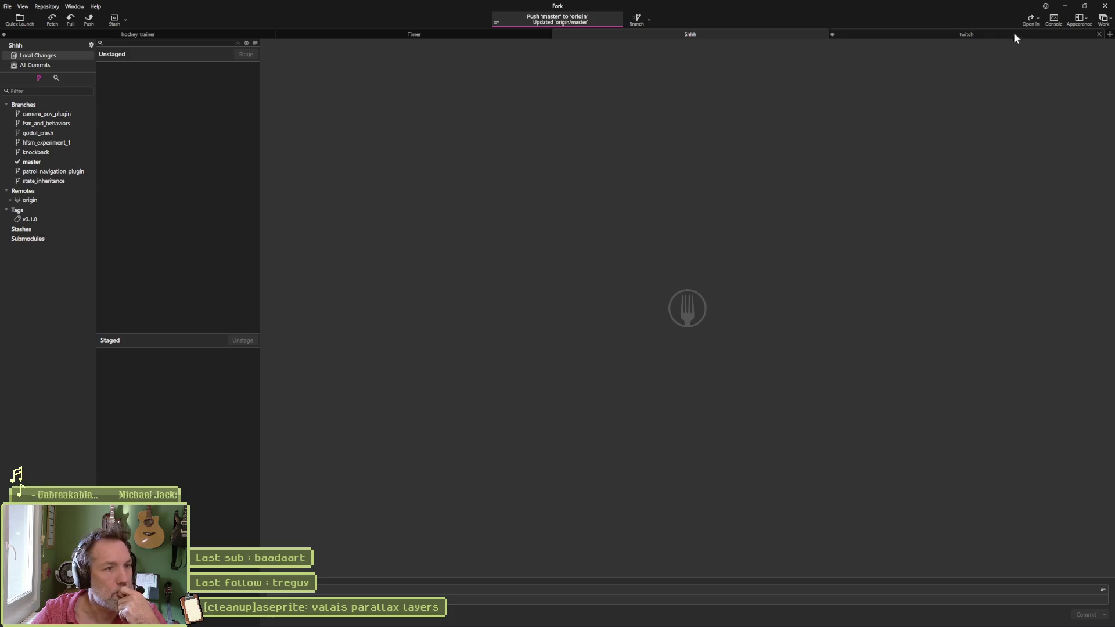
{"action": "left_click", "coordinate": [1064, 5]}
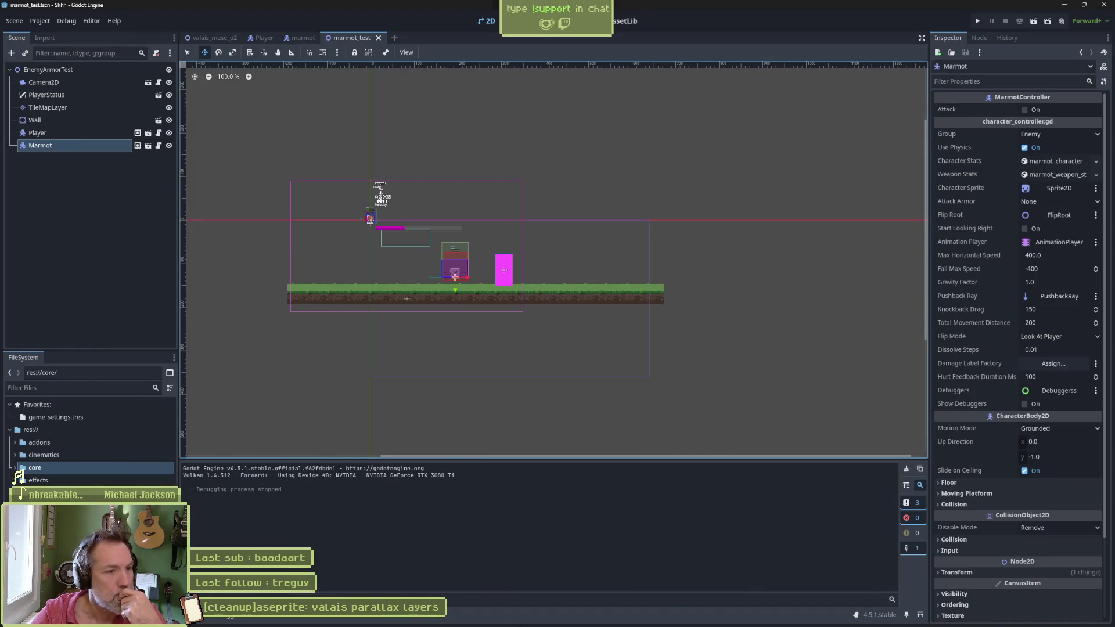
{"action": "mouse_move", "coordinate": [500, 619]}
{"action": "left_click", "coordinate": [576, 616]}
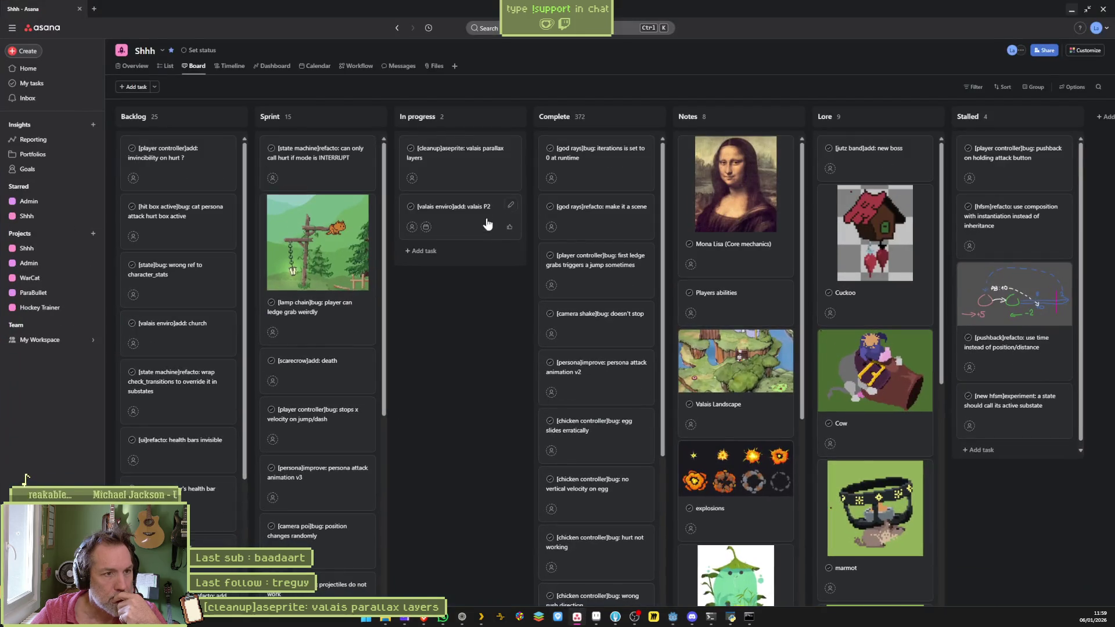
Step: Open the [cleanup]aseprite task, then add a new task under In progress
{"action": "left_click", "coordinate": [462, 164]}
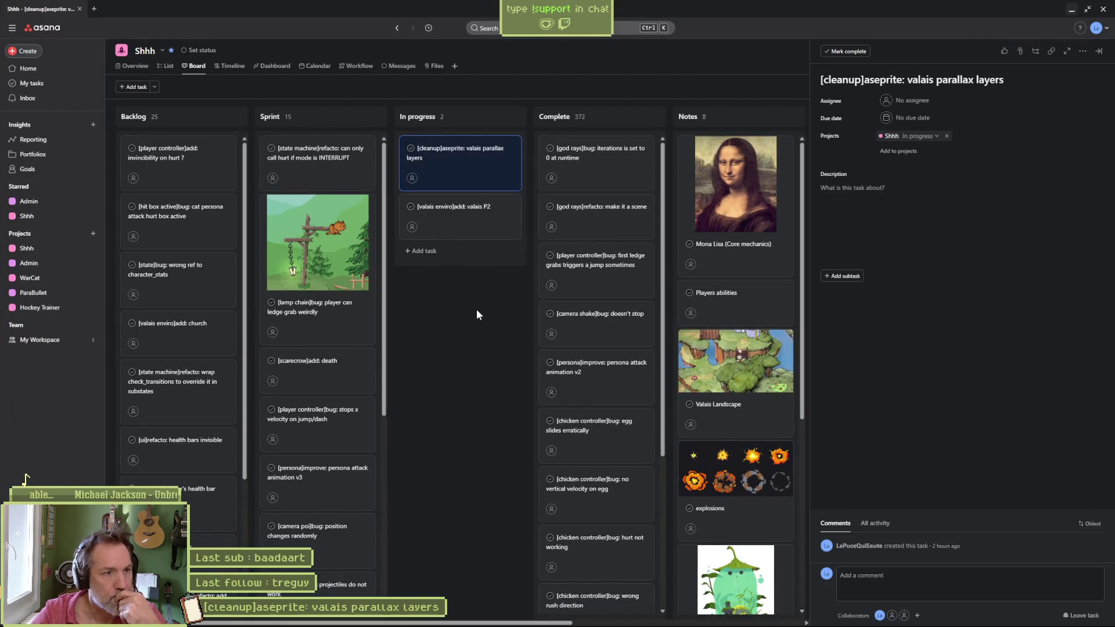
{"action": "mouse_move", "coordinate": [465, 624]}
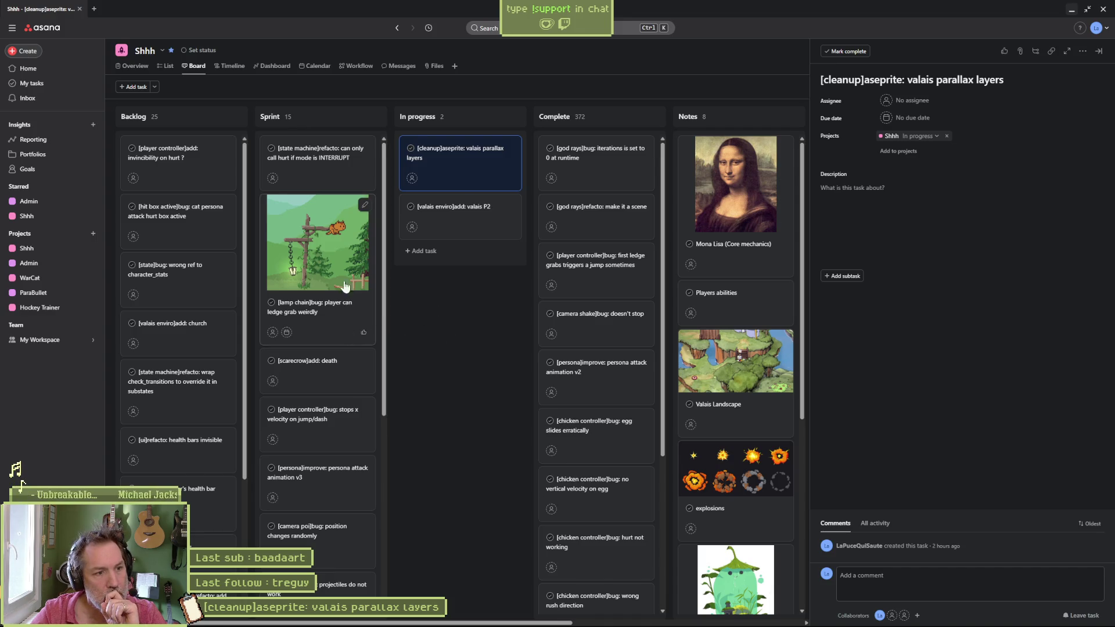
{"action": "left_click", "coordinate": [409, 251]}
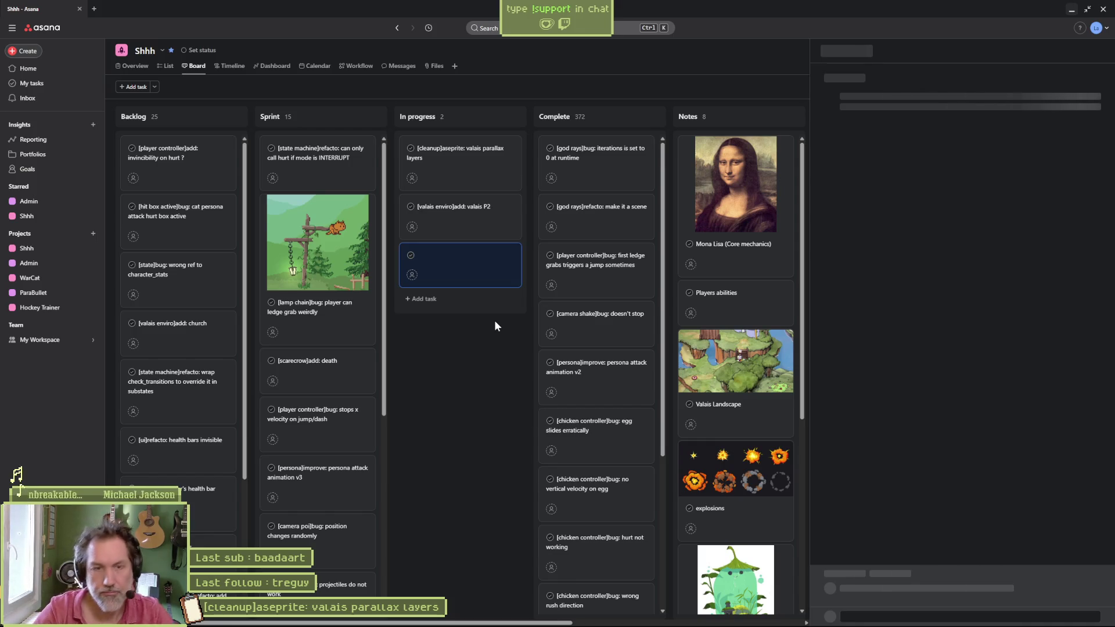
{"action": "left_click", "coordinate": [932, 77]}
Step: Title the new task '[player controller]bug: sometimes jump resets x velocity'
{"action": "type", "text": "[]"}
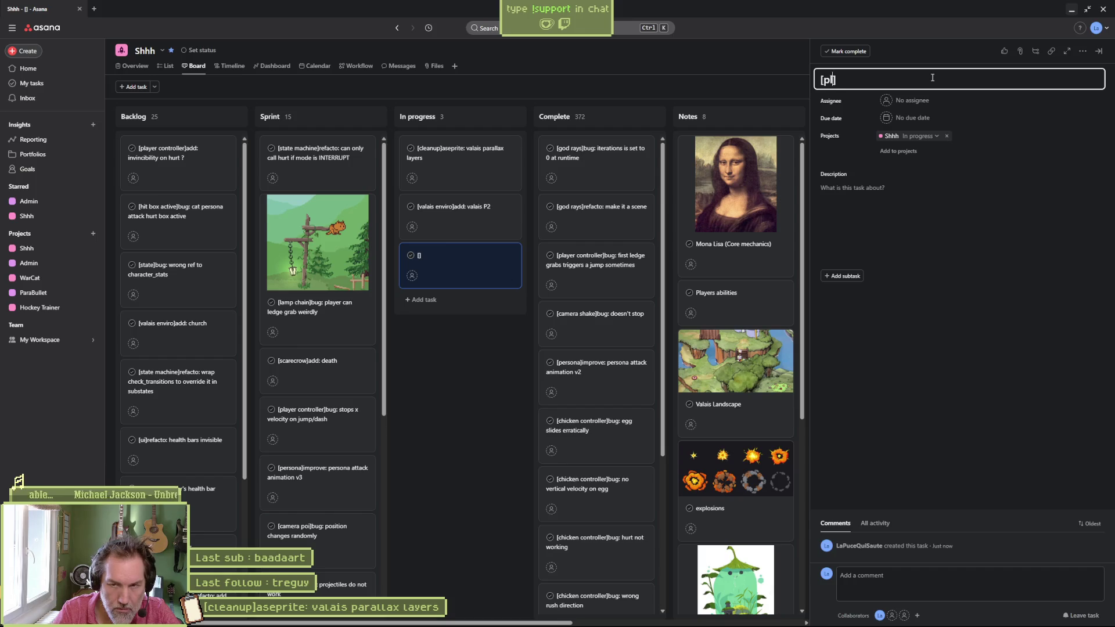
{"action": "type", "text": "ontroller"}
{"action": "key", "text": "End"}
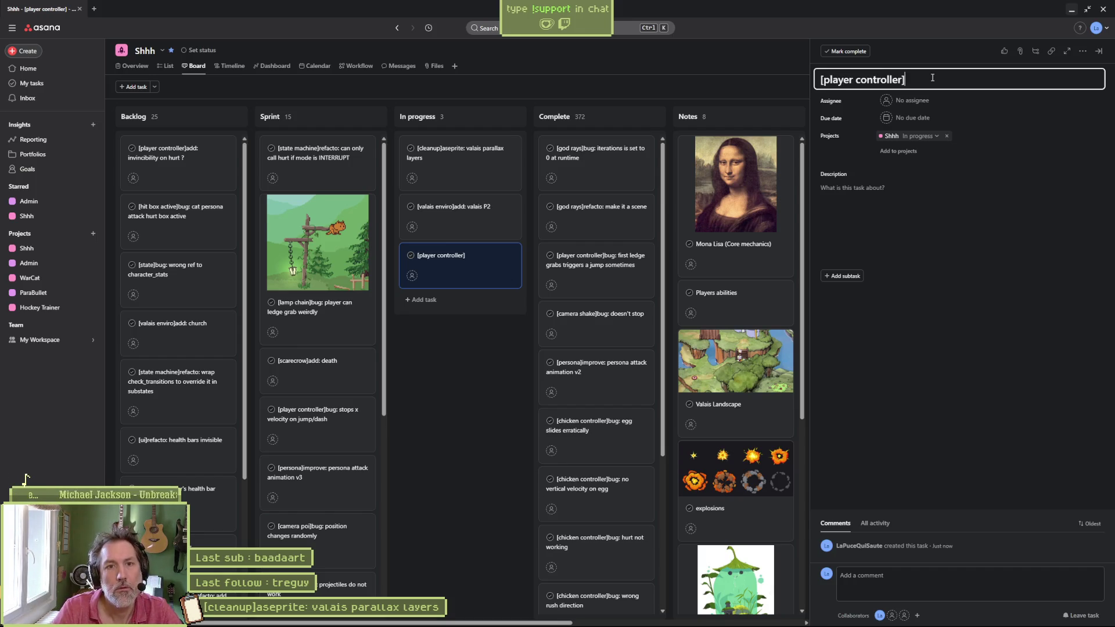
{"action": "type", "text": "sometimes "}
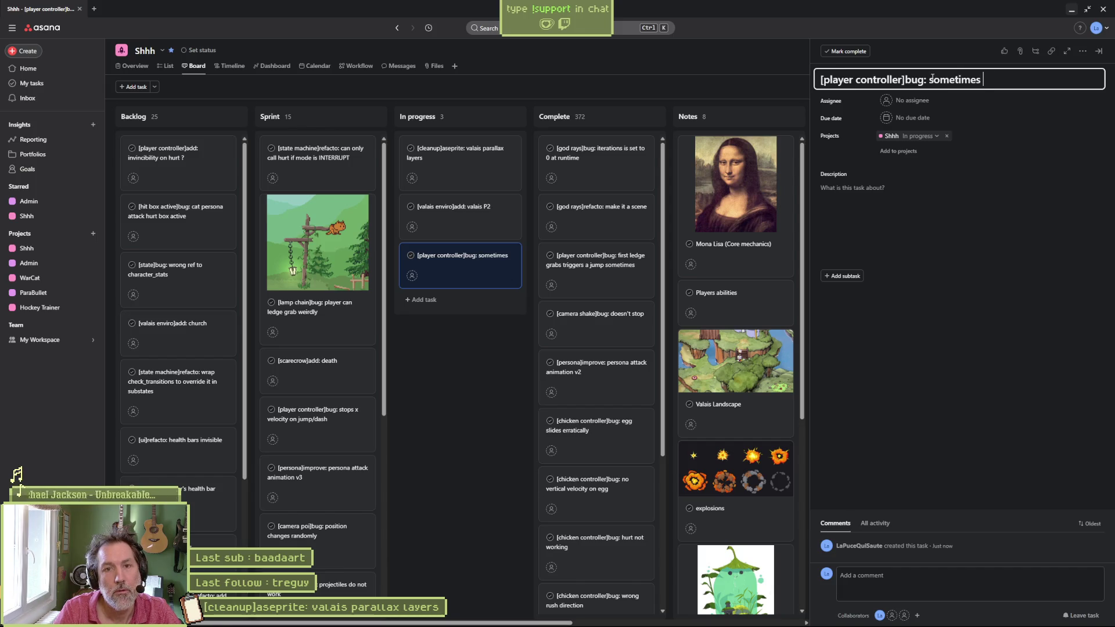
{"action": "type", "text": "jump re"}
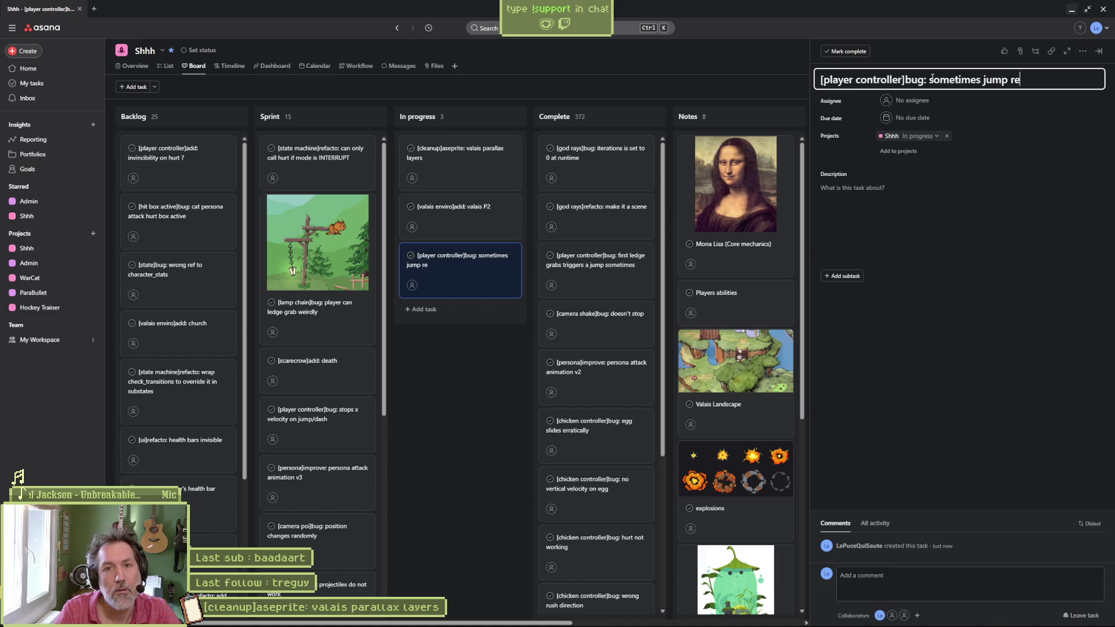
{"action": "type", "text": "sets x velocity"}
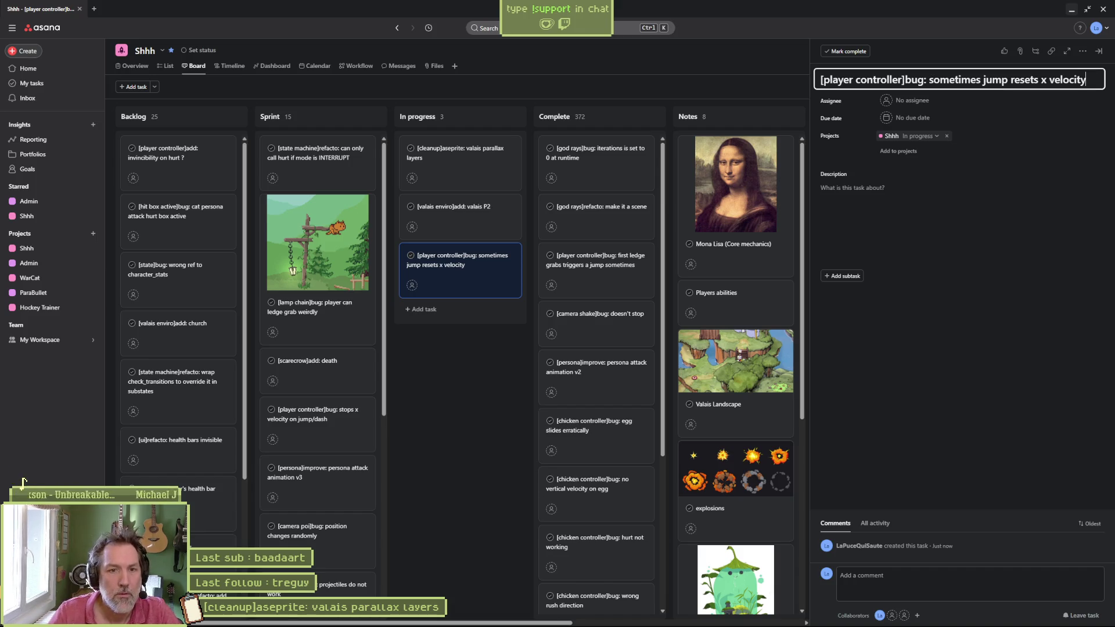
Step: Describe the bug as possibly following ledge grabs or being hurt, then close Asana
{"action": "left_click", "coordinate": [967, 193]}
{"action": "type", "text": "may happens on grab"}
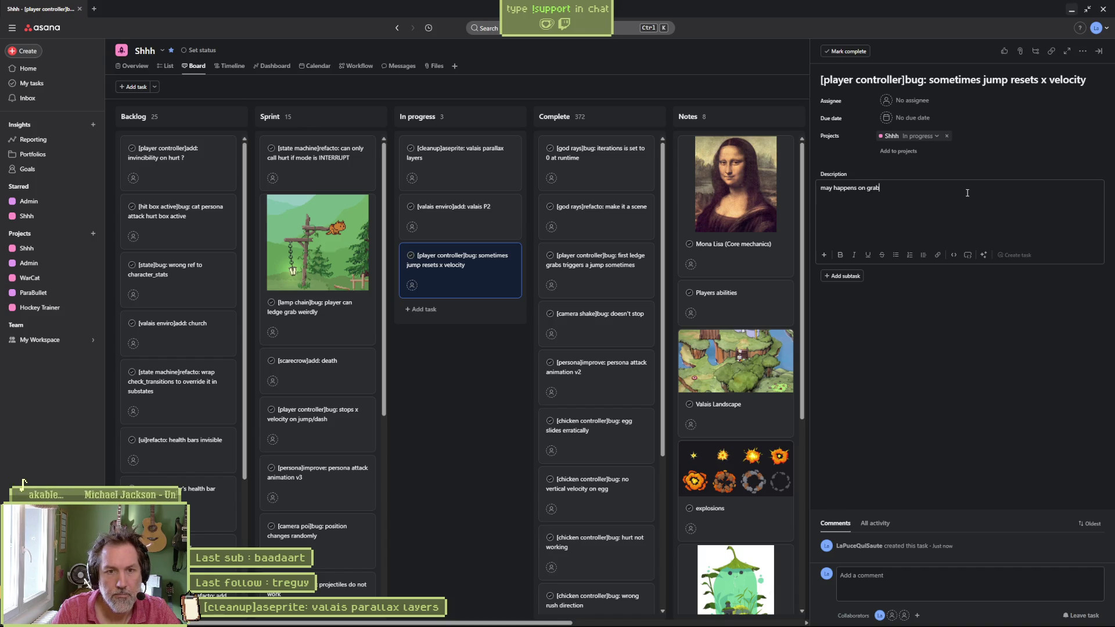
{"action": "key", "text": "BackSpace"}
{"action": "key", "text": "BackSpace"}
{"action": "key", "text": "BackSpace"}
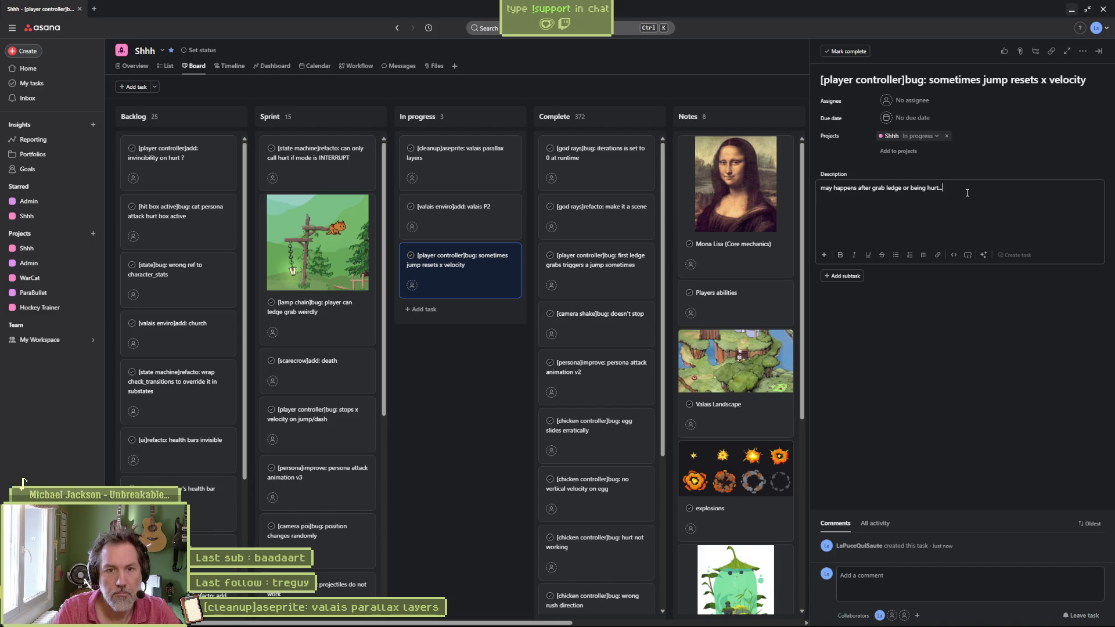
{"action": "left_click", "coordinate": [436, 398]}
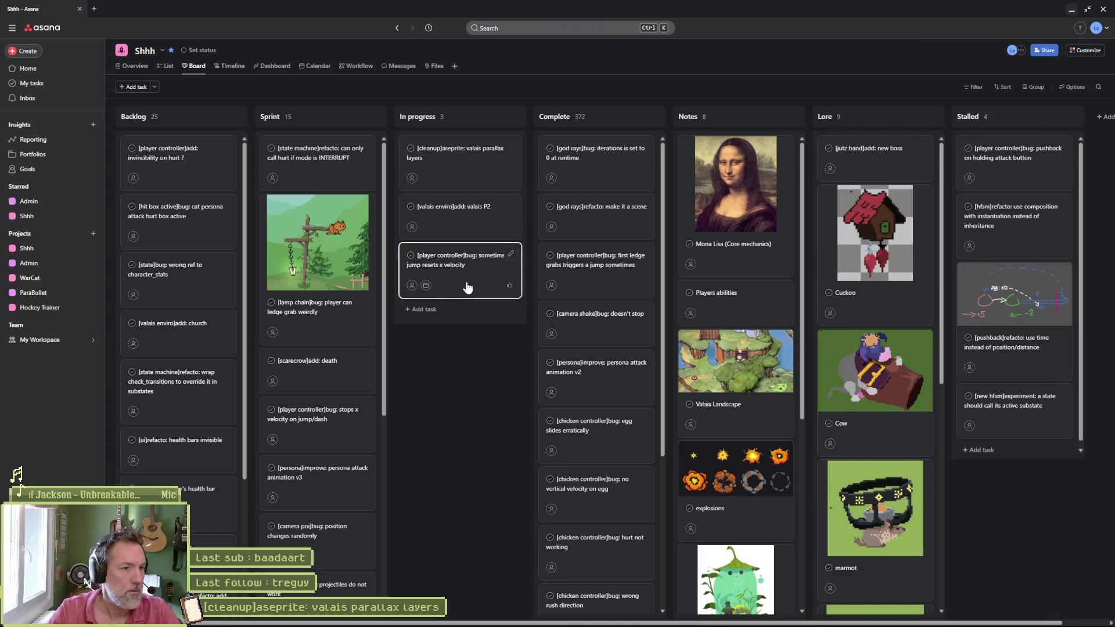
{"action": "left_click", "coordinate": [1072, 11]}
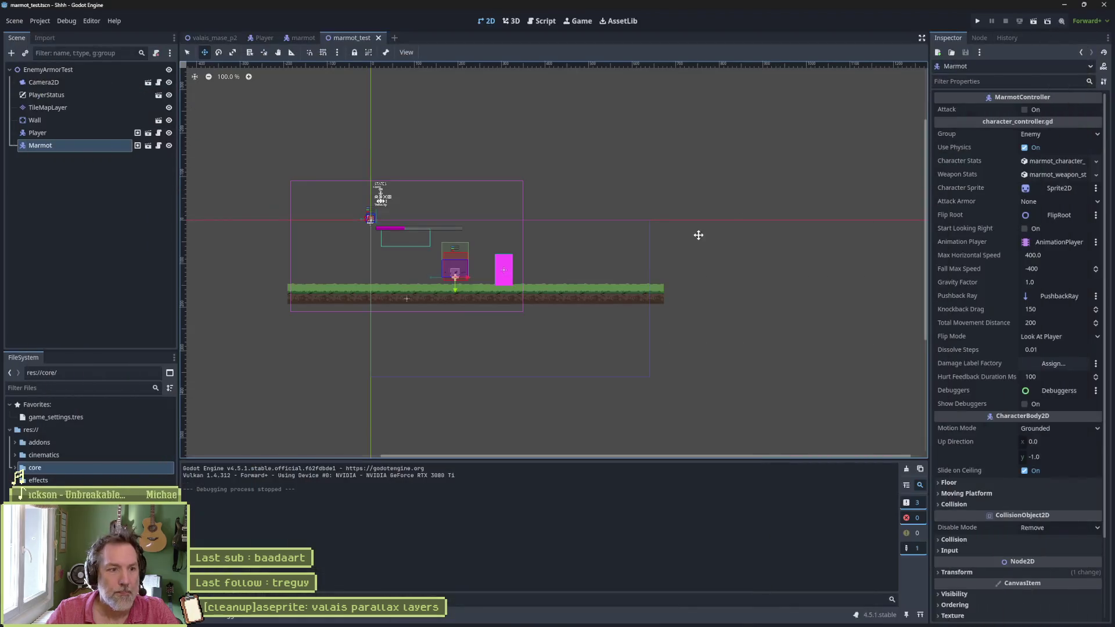